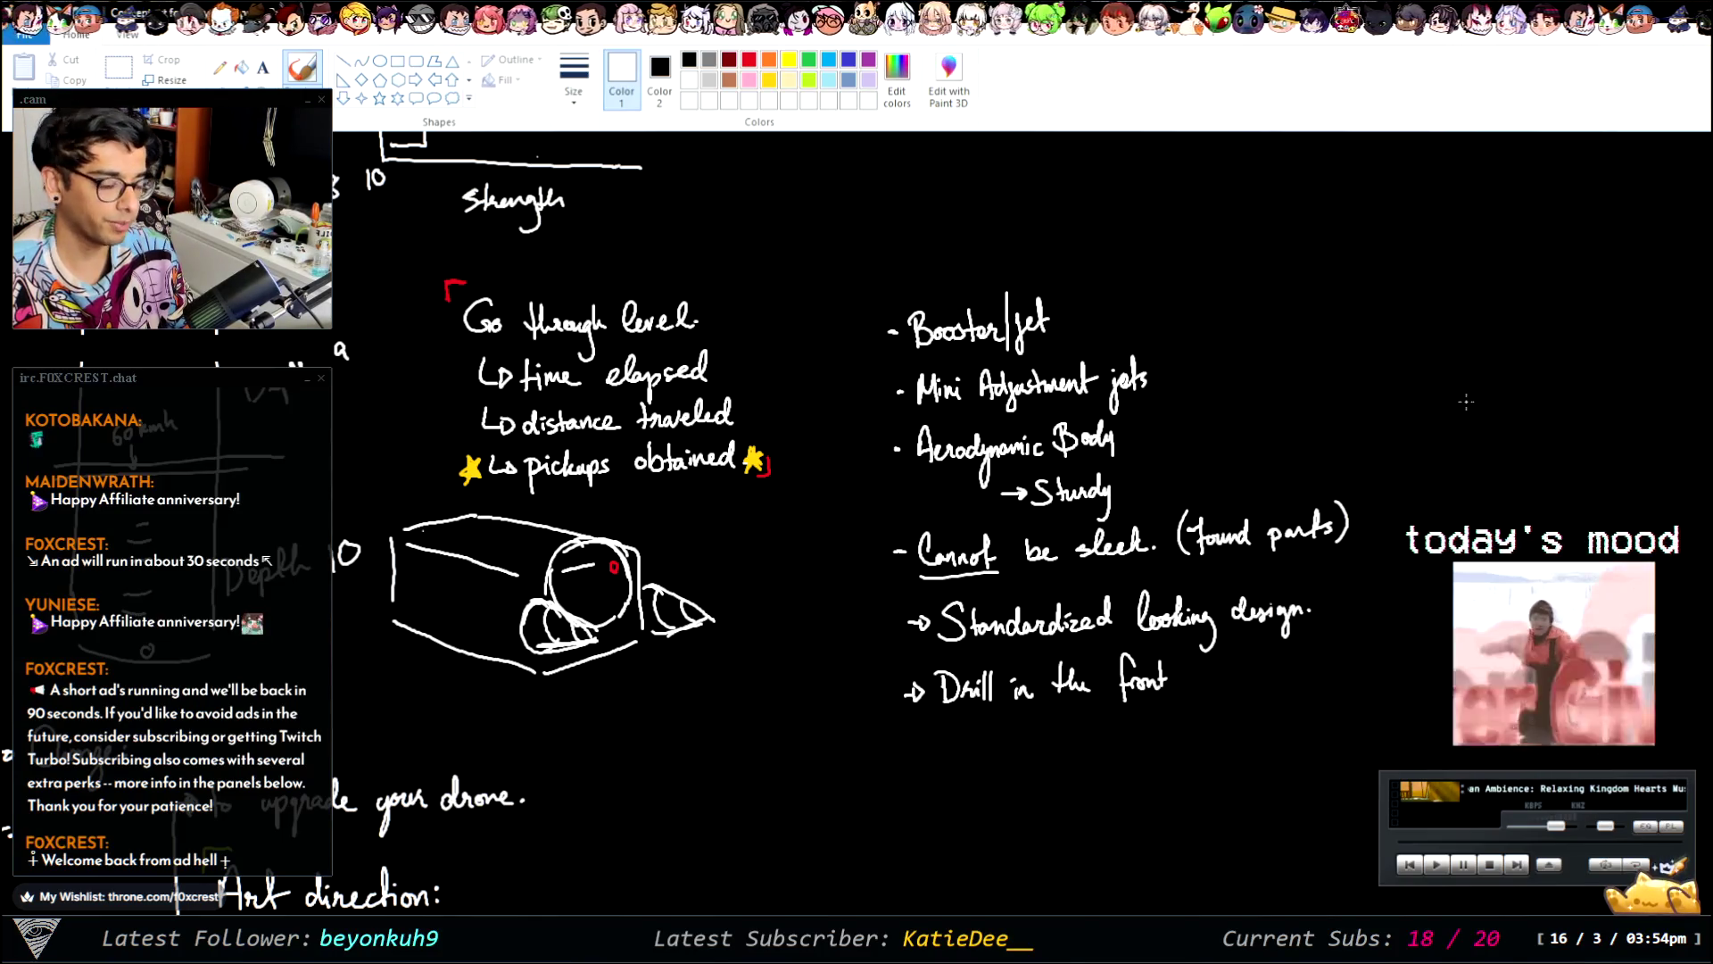
- Sketch a small rocket body and fin, undoing the nose-cone stroke
mouse_move(1252, 314)
mouse_down()
mouse_move(1276, 388)
mouse_move(1237, 380)
mouse_move(1271, 382)
mouse_move(1274, 338)
mouse_up()
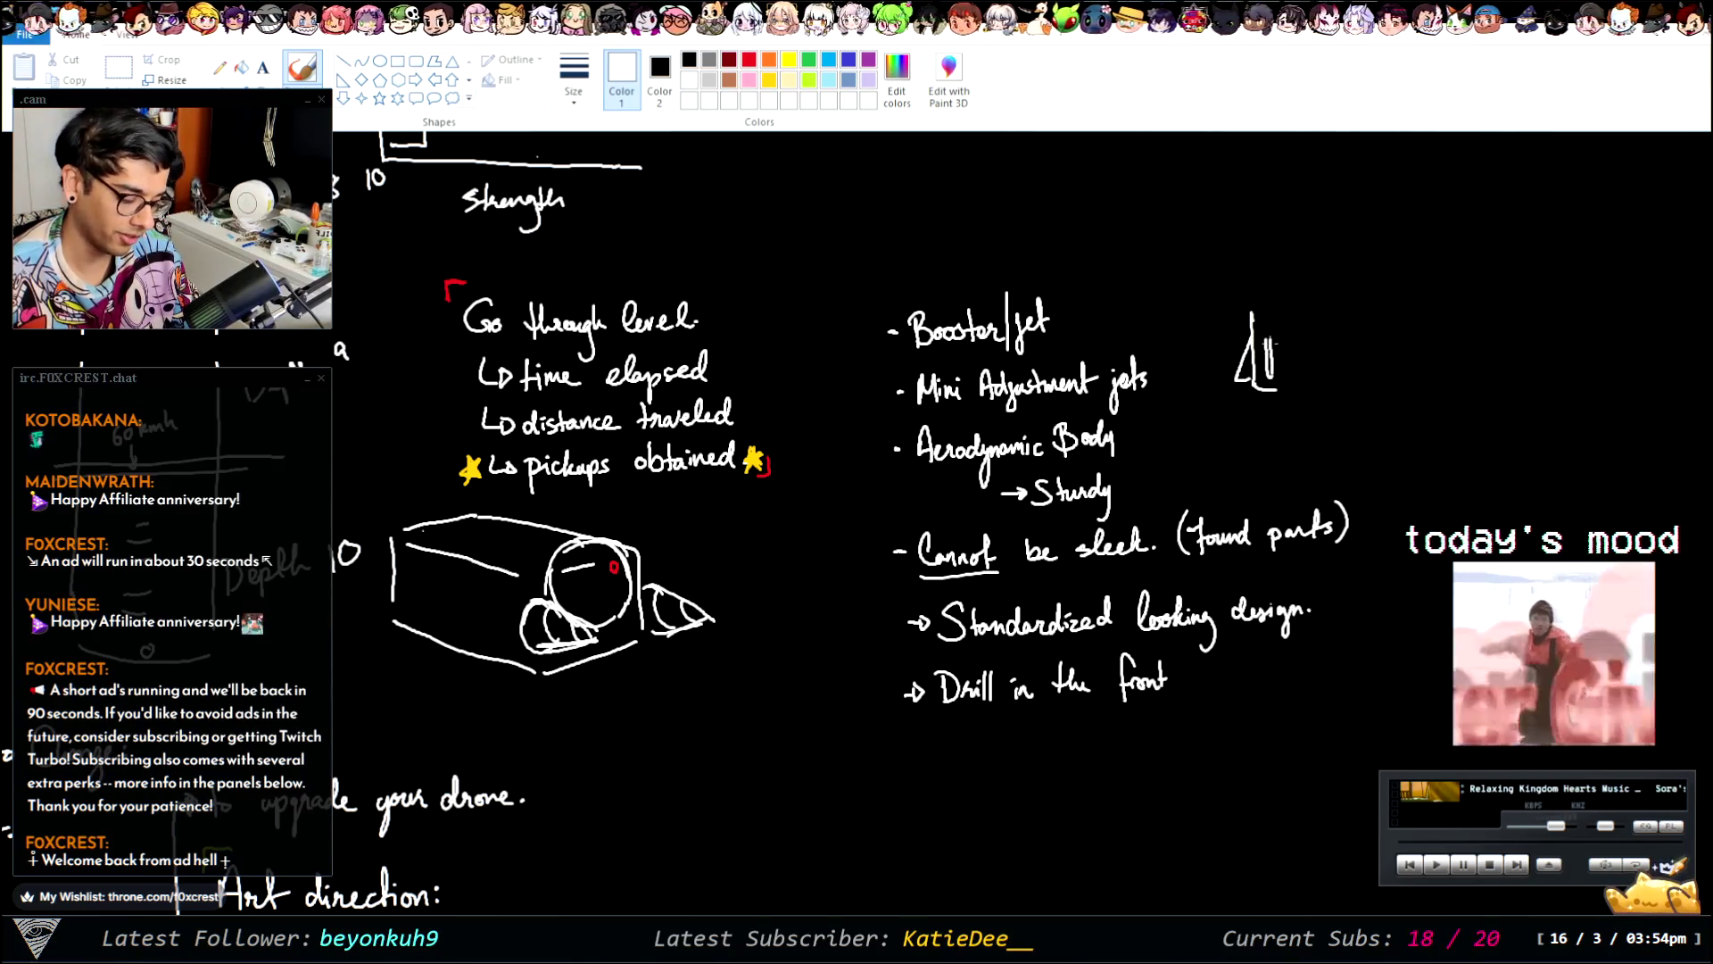
mouse_move(1280, 314)
mouse_down()
mouse_move(1281, 389)
mouse_move(1300, 374)
mouse_up()
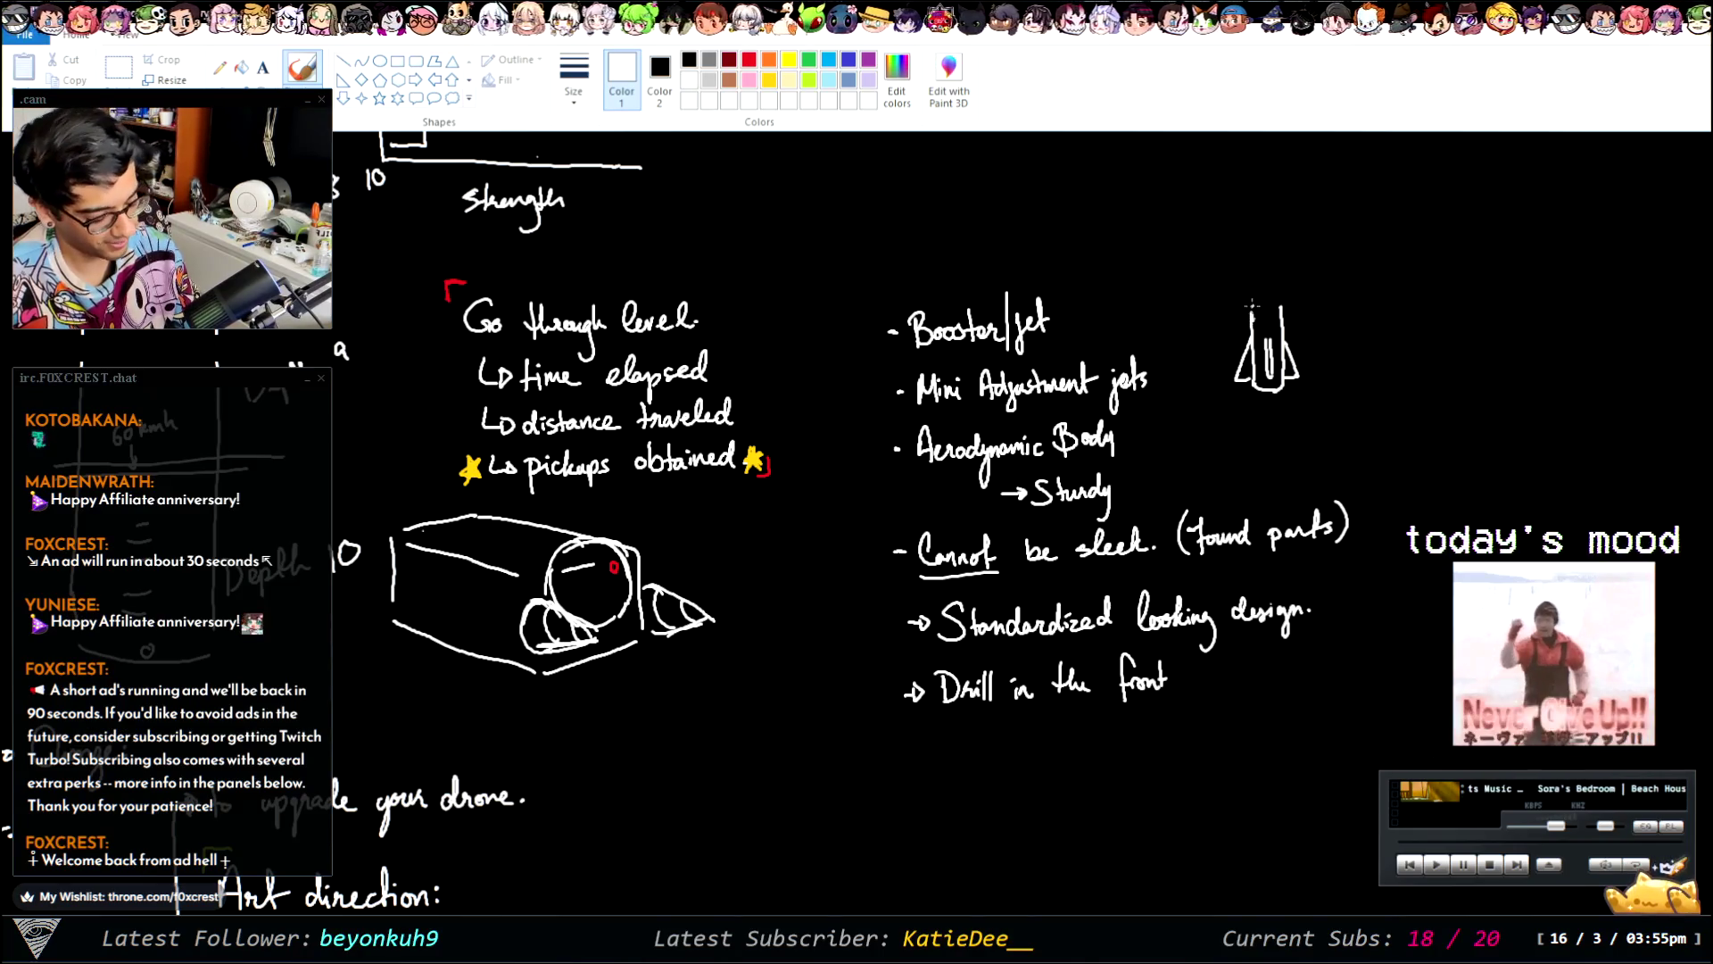
mouse_move(1252, 308)
mouse_down()
mouse_move(1265, 286)
mouse_move(1286, 311)
mouse_up()
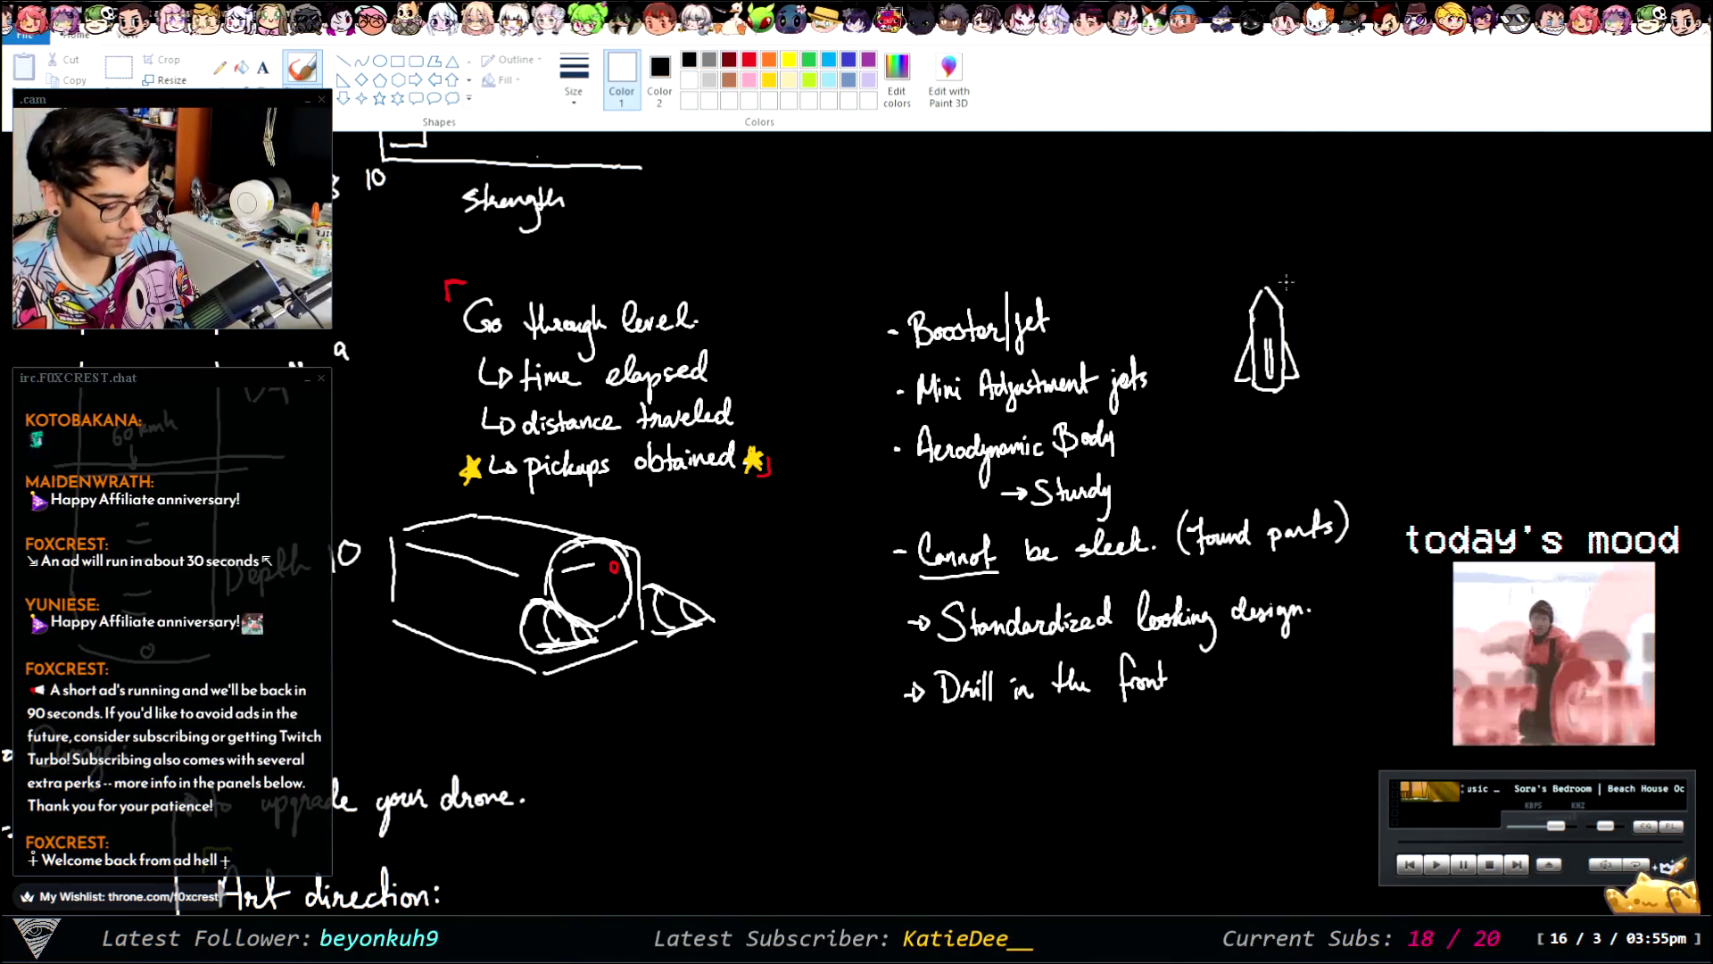
key(ctrl+z)
key(ctrl+z)
key(ctrl+z)
key(ctrl+z)
key(ctrl+z)
key(ctrl+z)
key(ctrl+z)
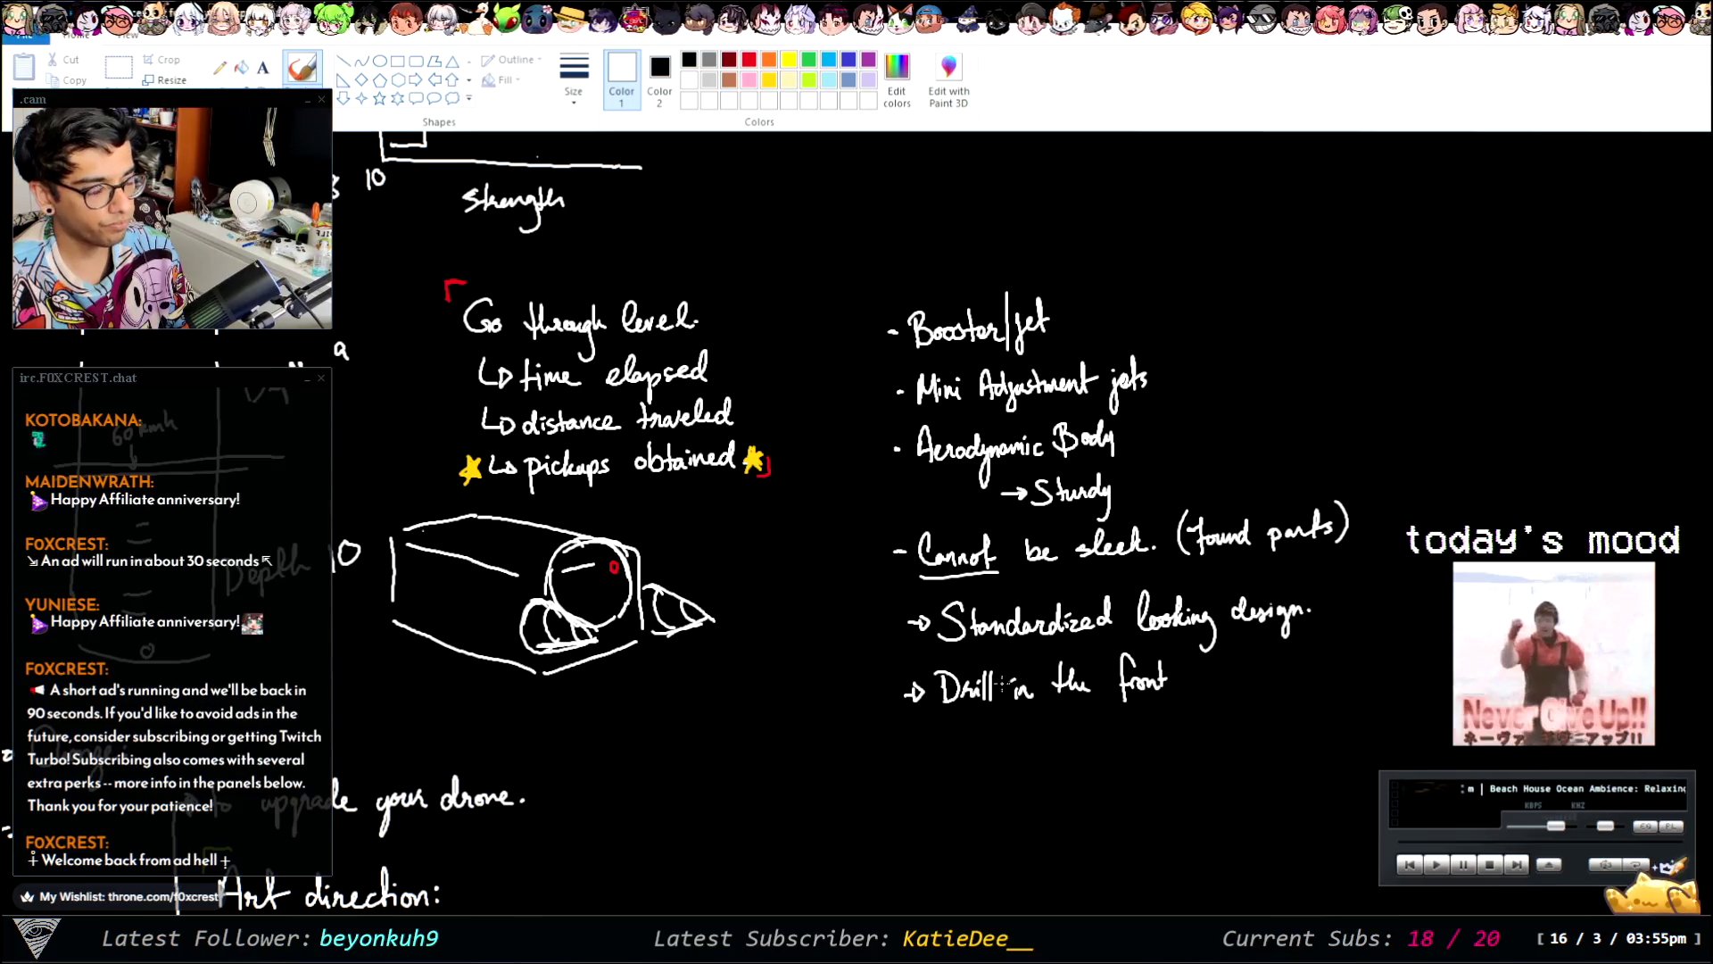
- Handwrite an arrow and 'looks repurposed.' under the 'Drill in the front' line
drag(1034, 733, 1056, 730)
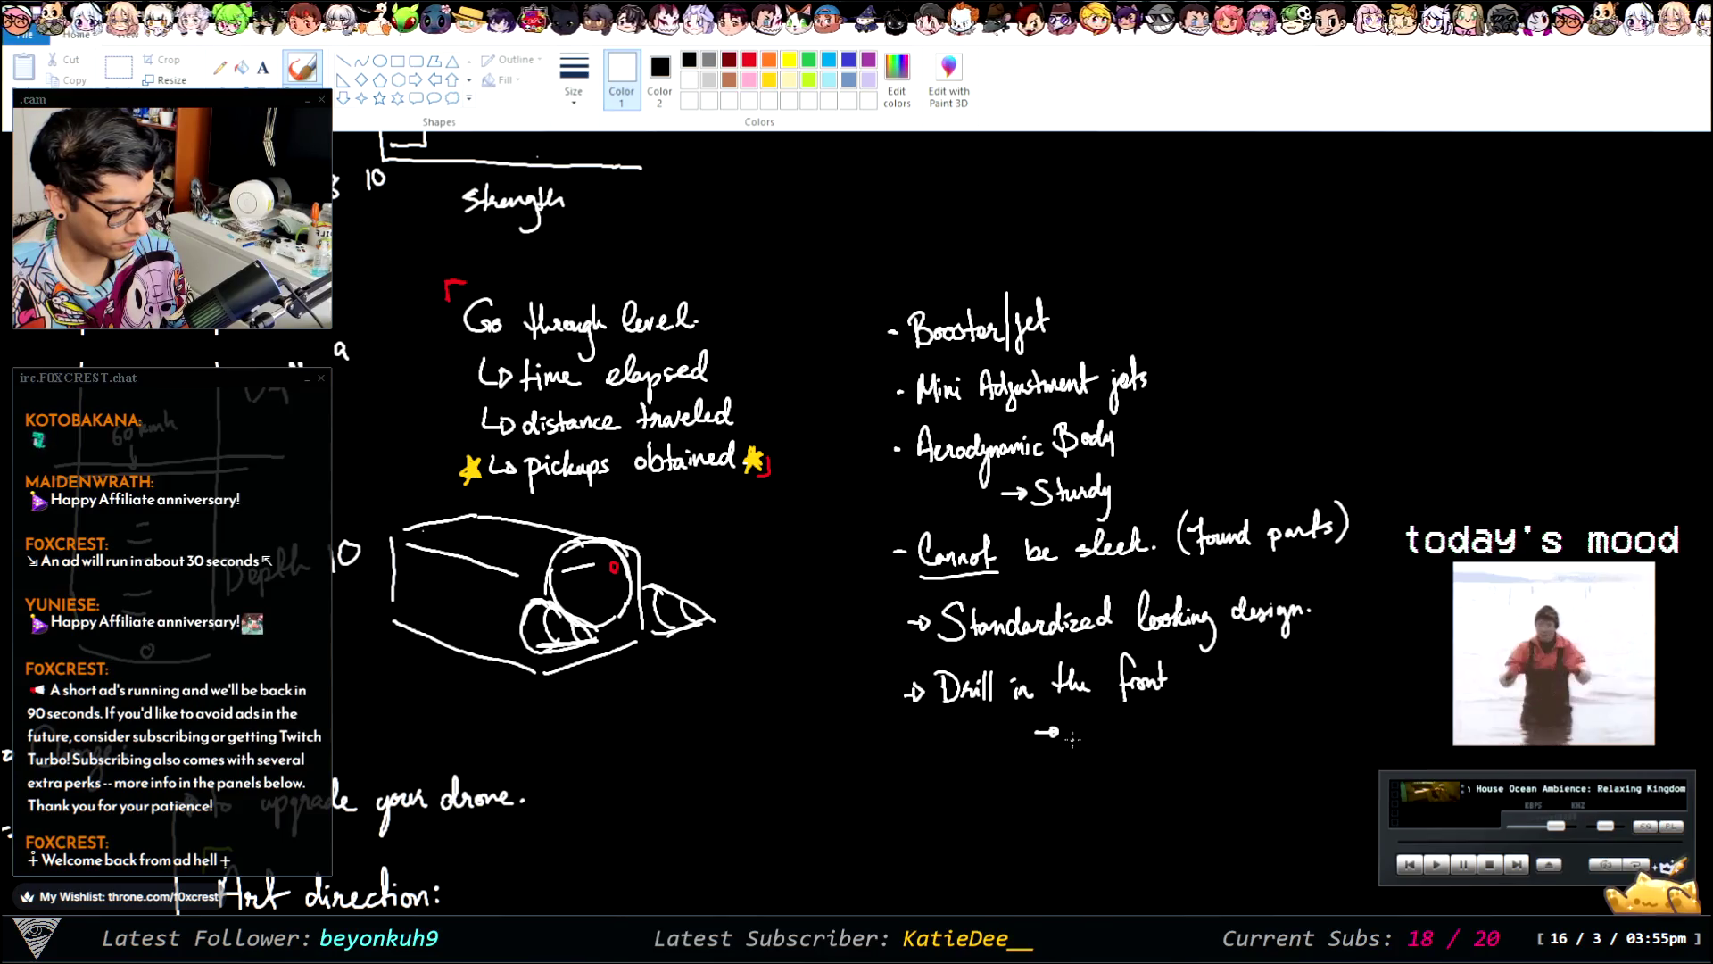
mouse_move(1071, 752)
mouse_down()
mouse_move(1179, 733)
mouse_move(1182, 761)
mouse_move(1210, 730)
mouse_move(1267, 727)
mouse_move(1274, 700)
mouse_up()
click(1282, 727)
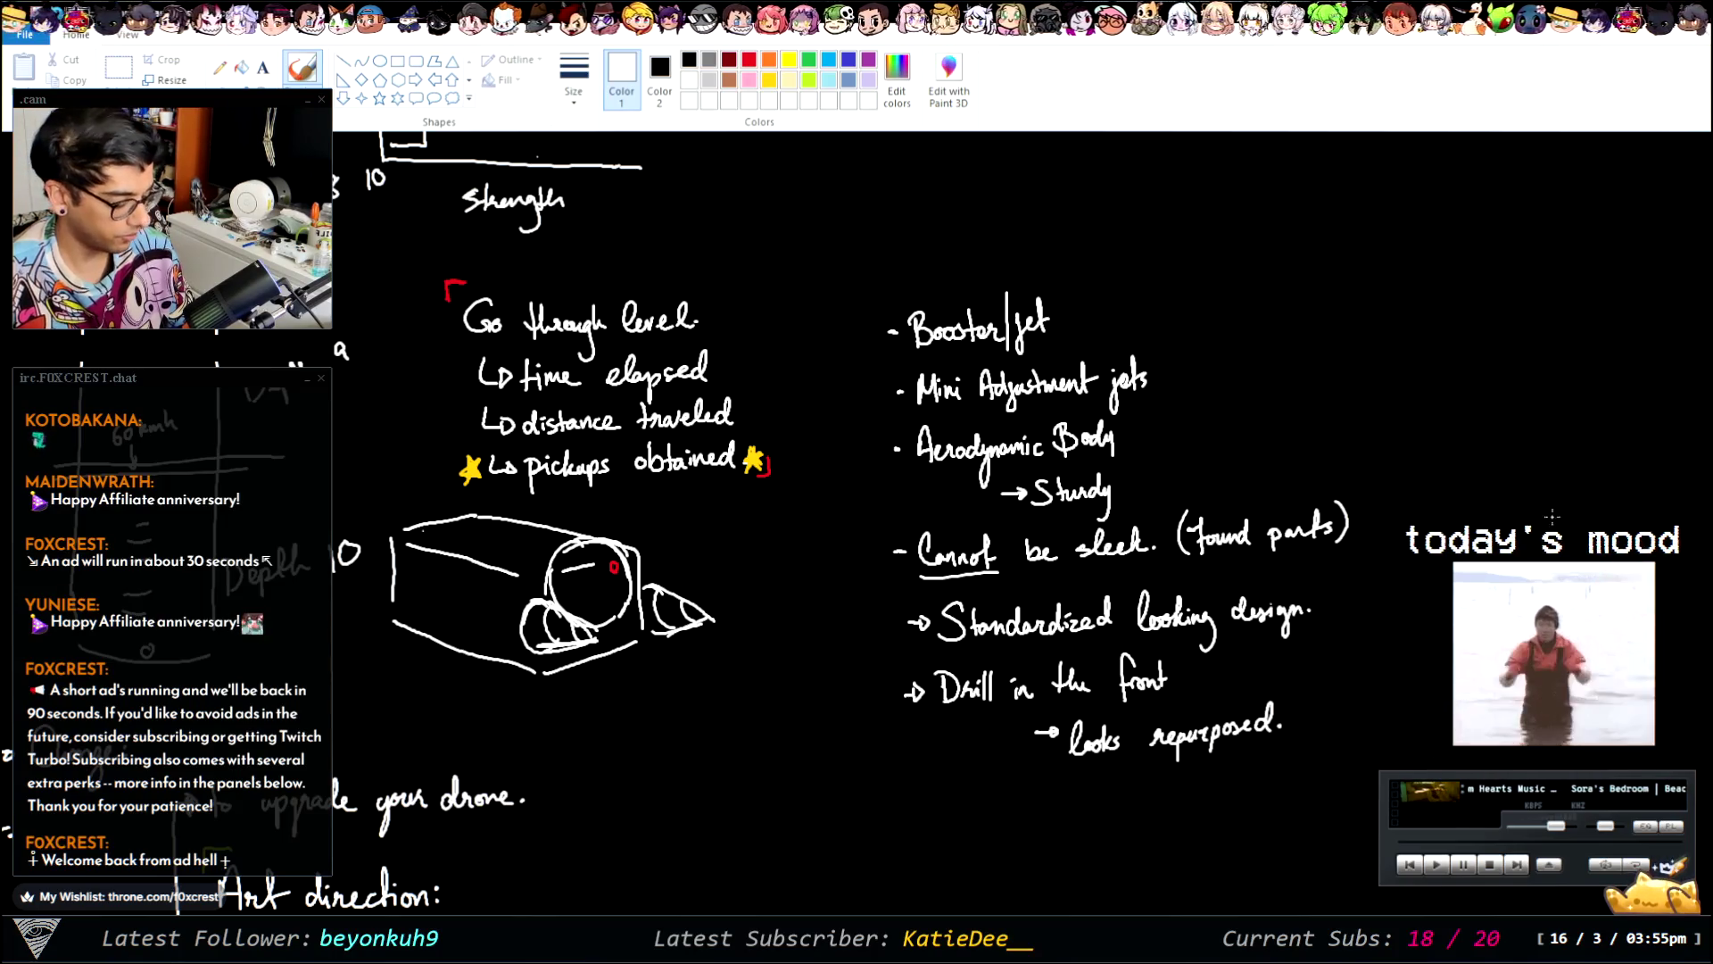
click(118, 66)
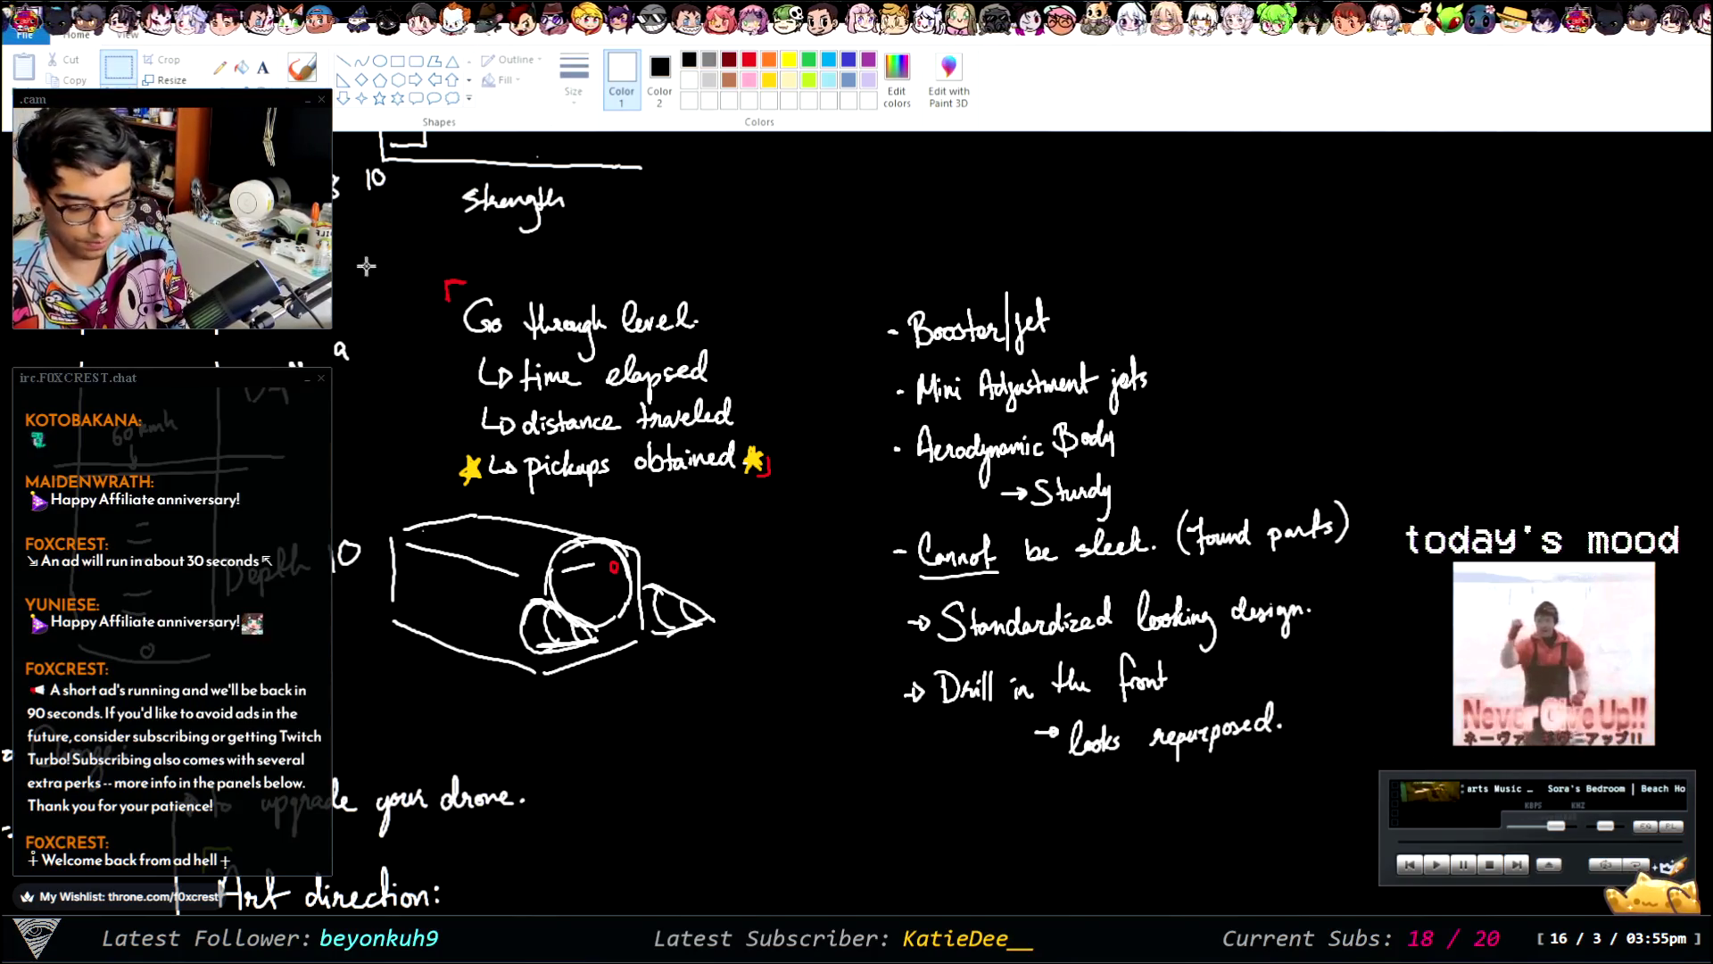
- Move the drone notes block further left and the drone sketch slightly right and down
drag(855, 264, 1392, 812)
mouse_move(1179, 666)
mouse_down()
mouse_move(1087, 685)
mouse_move(1091, 637)
mouse_up()
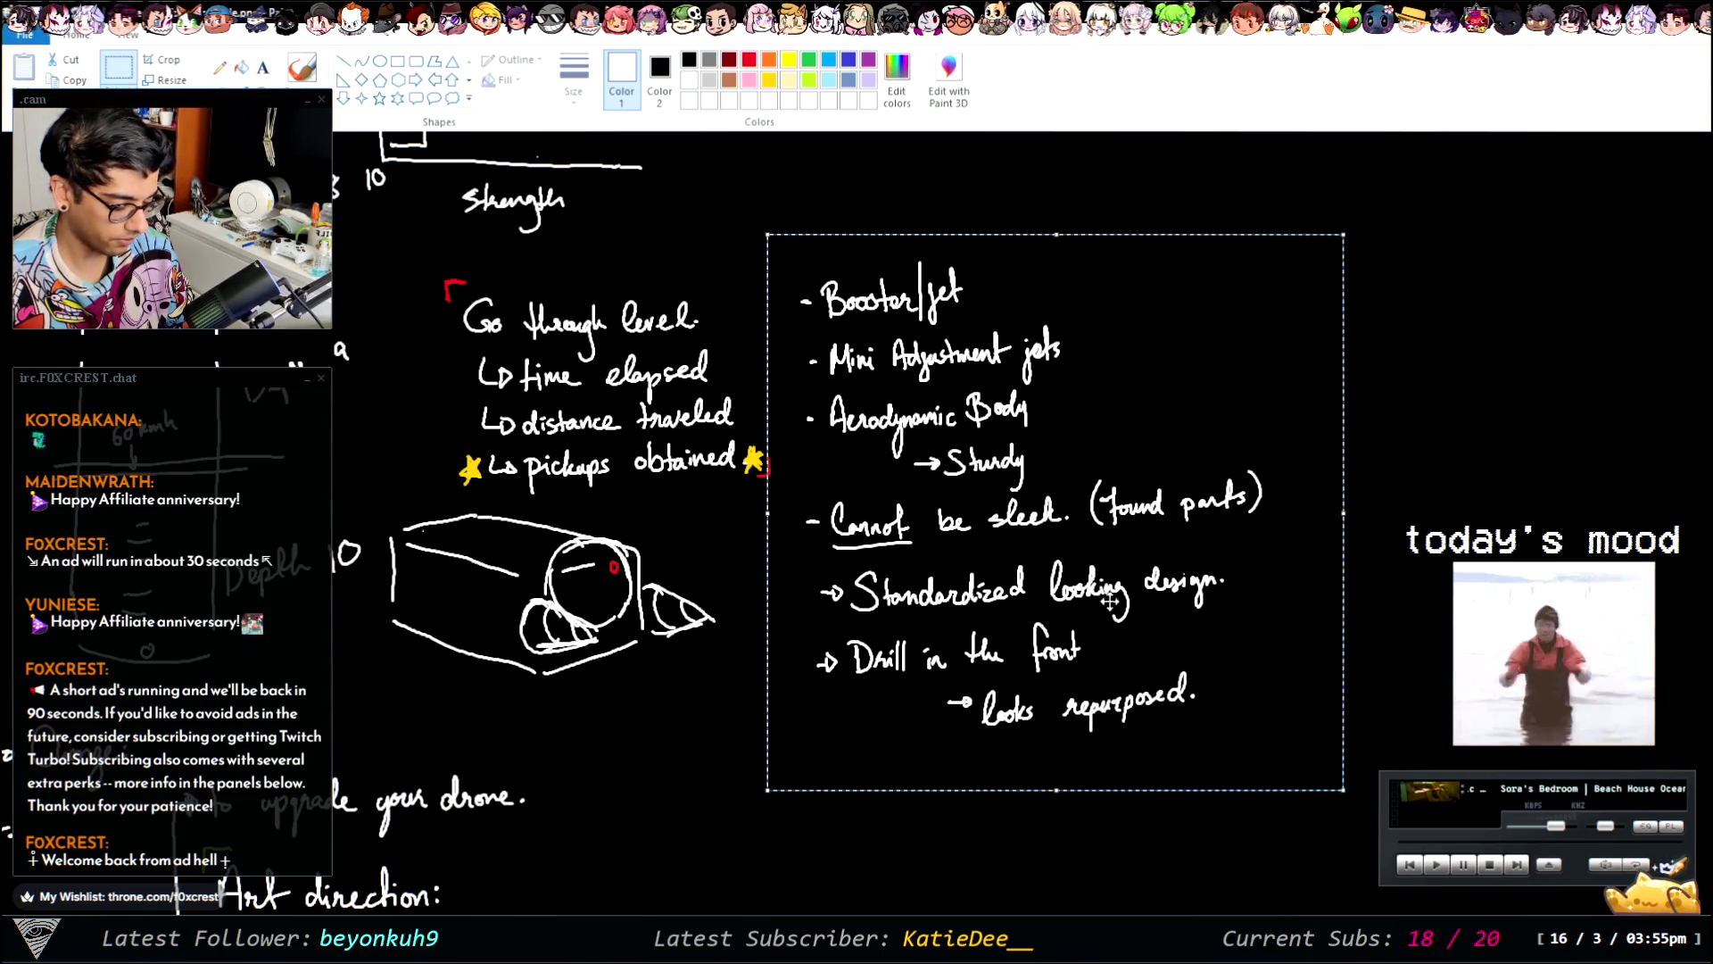
drag(378, 498, 752, 696)
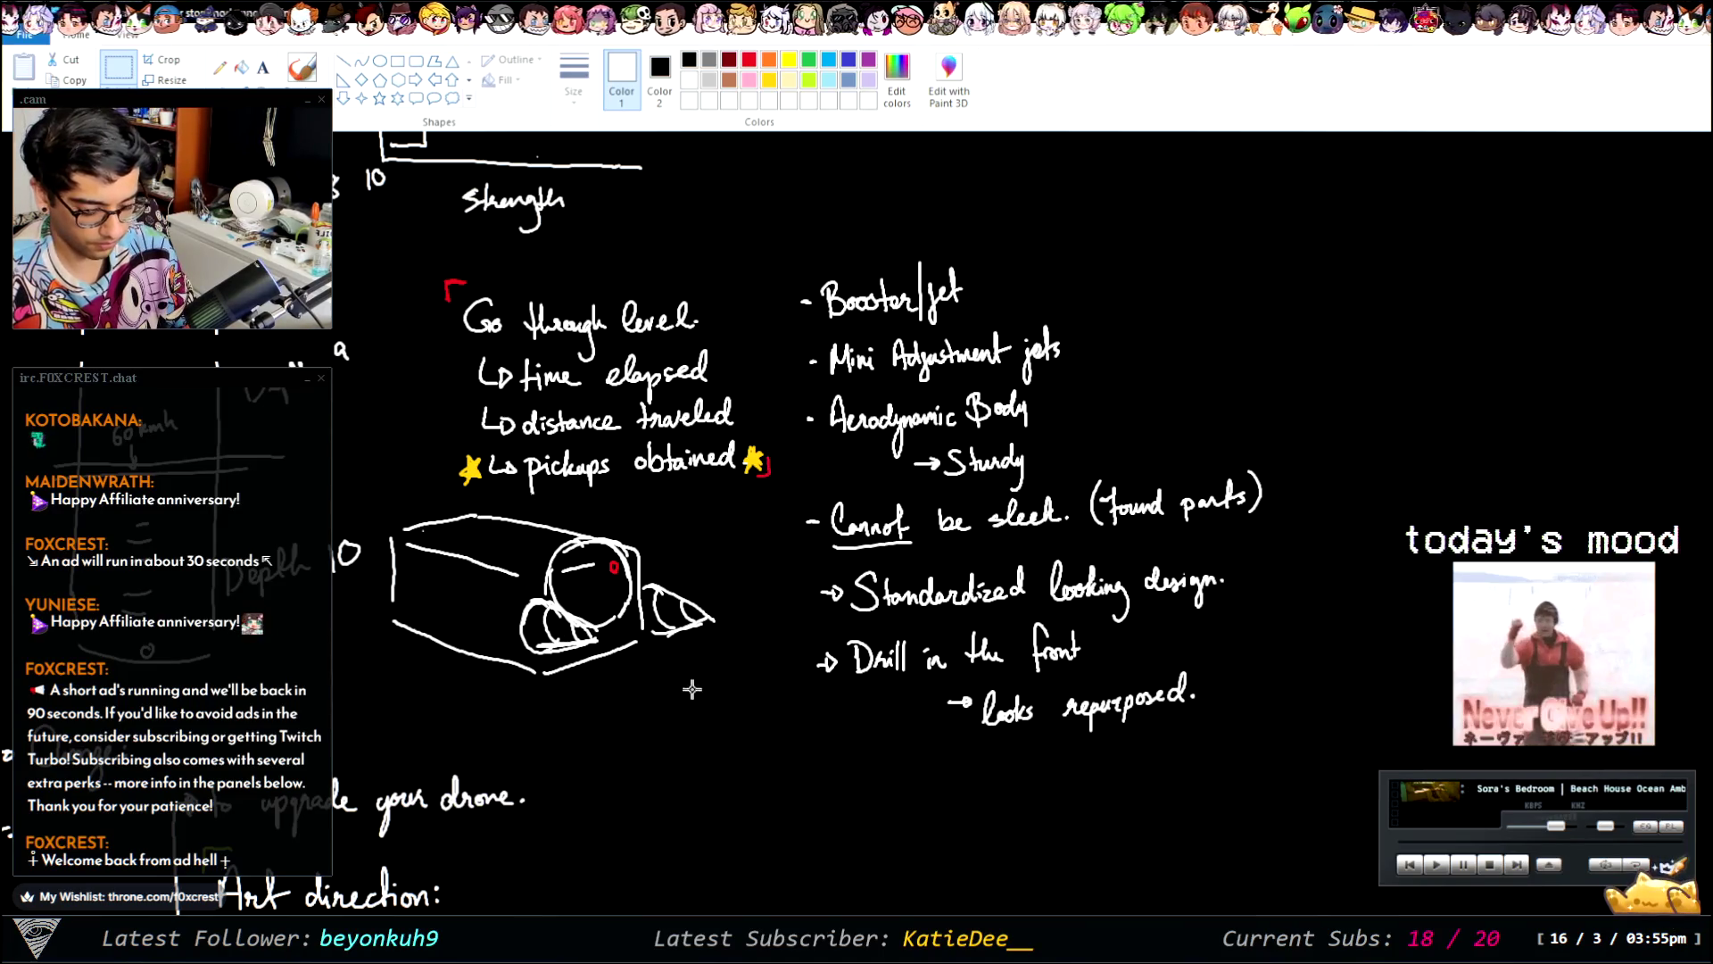
drag(613, 627, 674, 567)
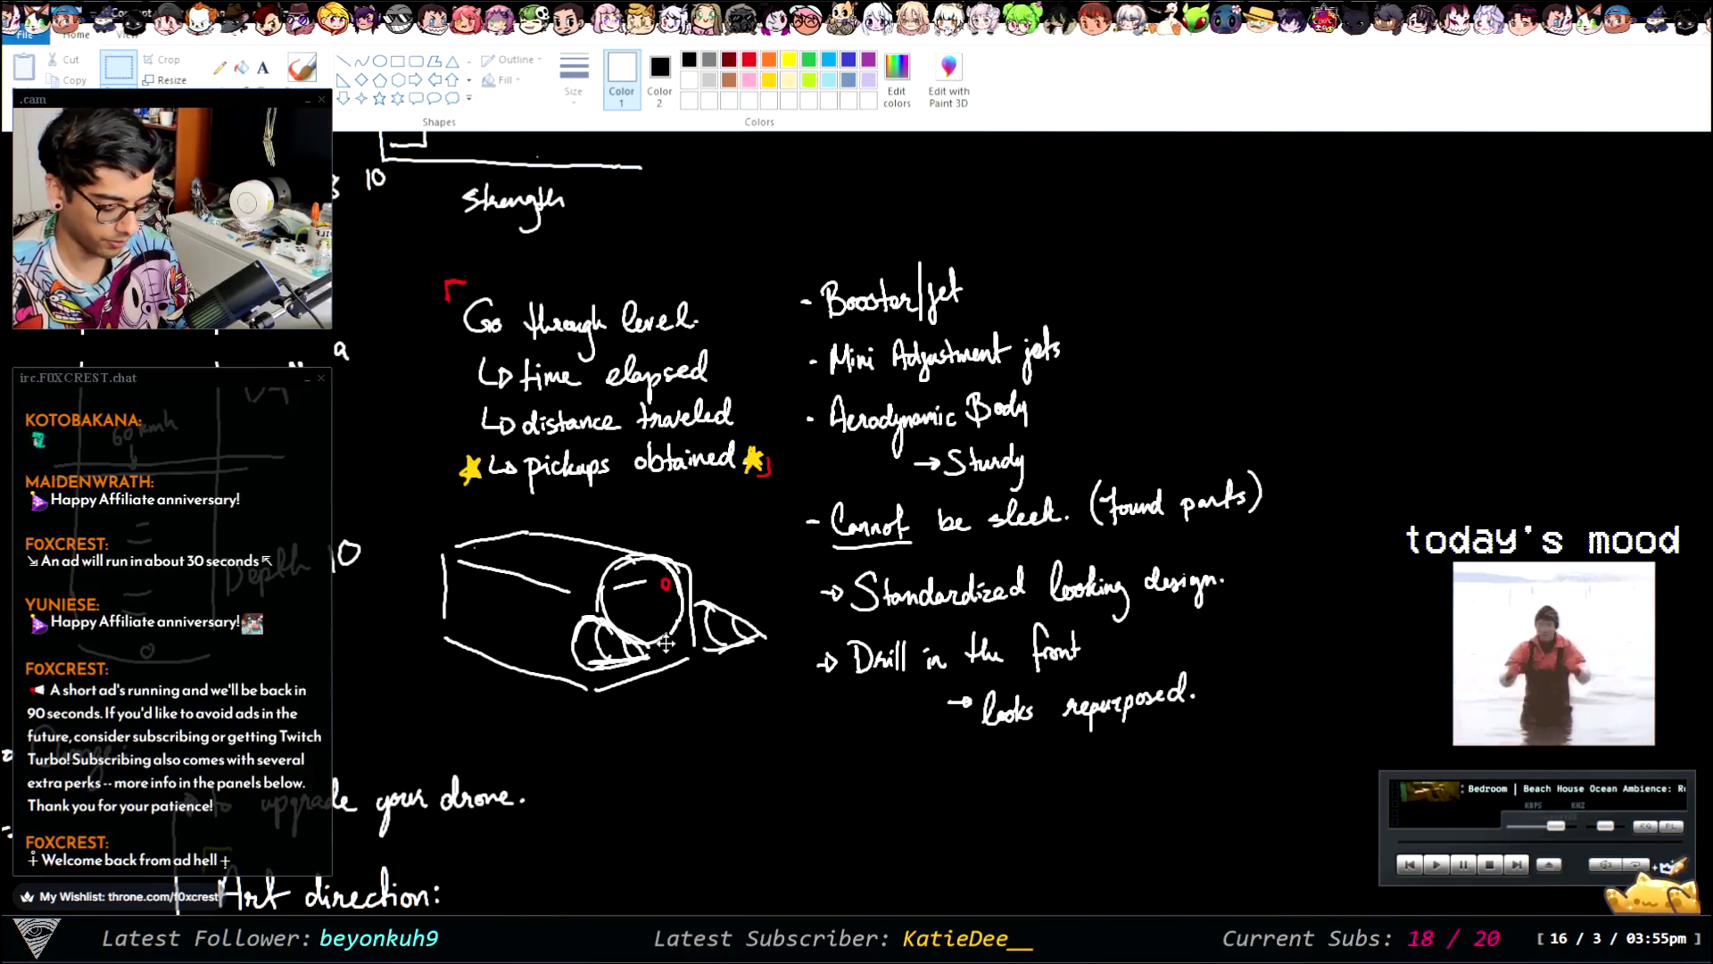
drag(675, 567, 661, 661)
click(1294, 370)
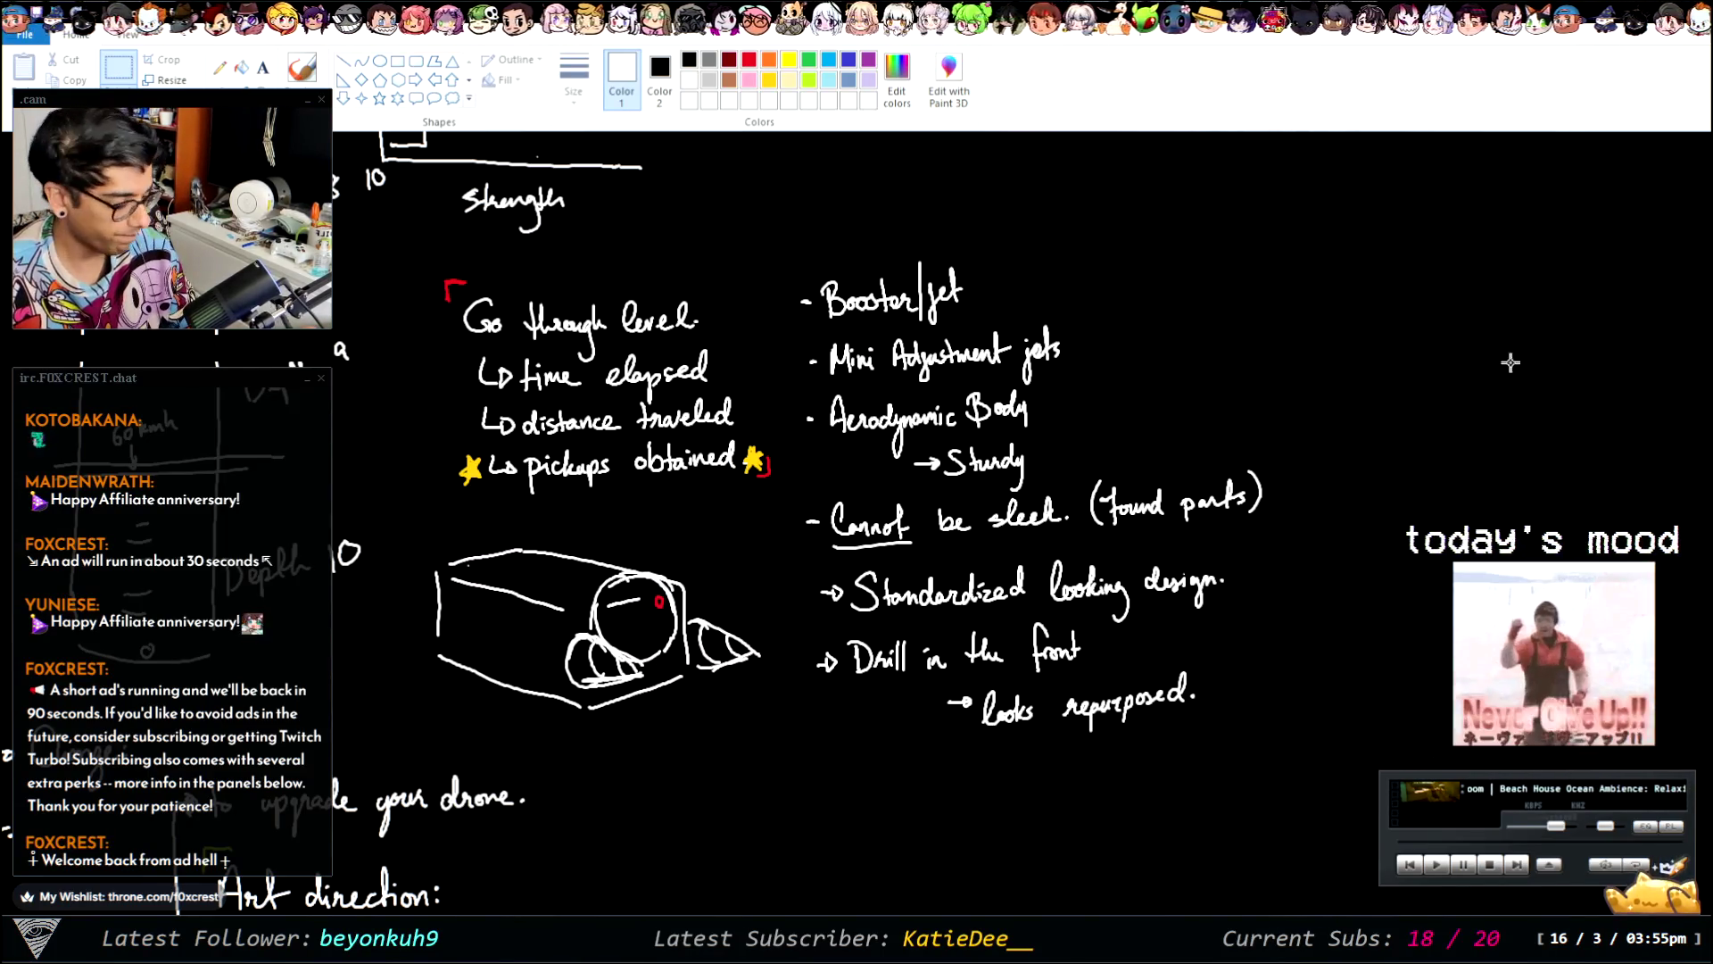
click(304, 69)
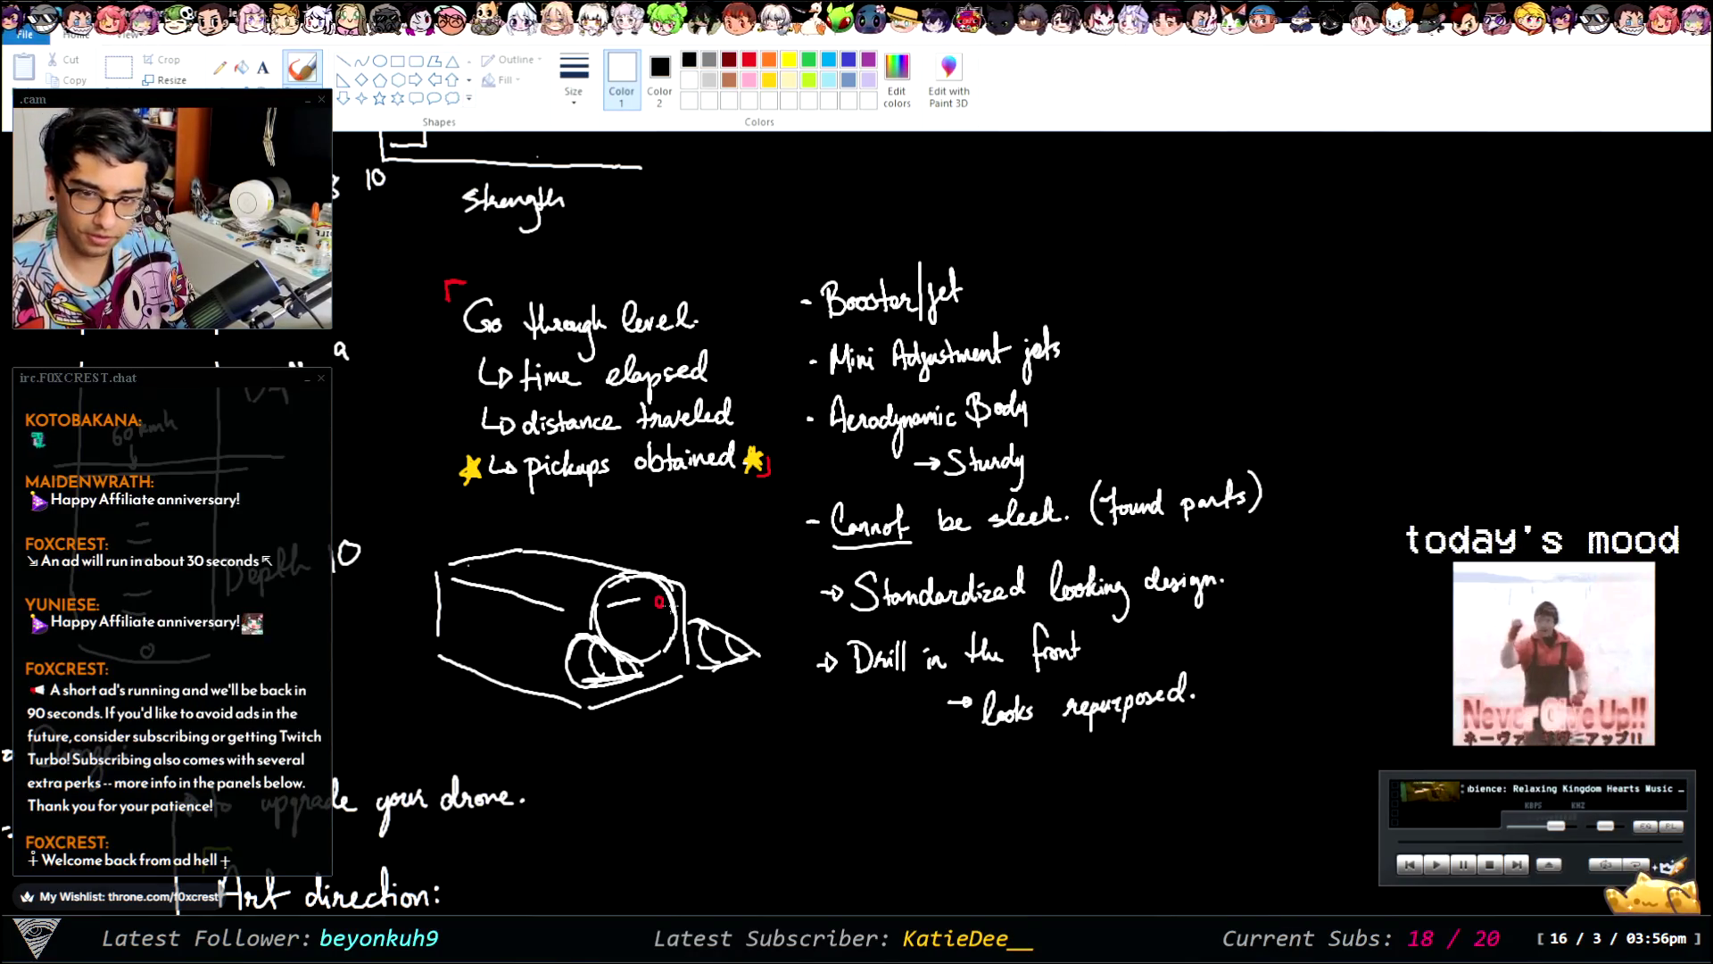
mouse_move(696, 516)
mouse_down()
mouse_move(671, 563)
mouse_move(685, 555)
mouse_up()
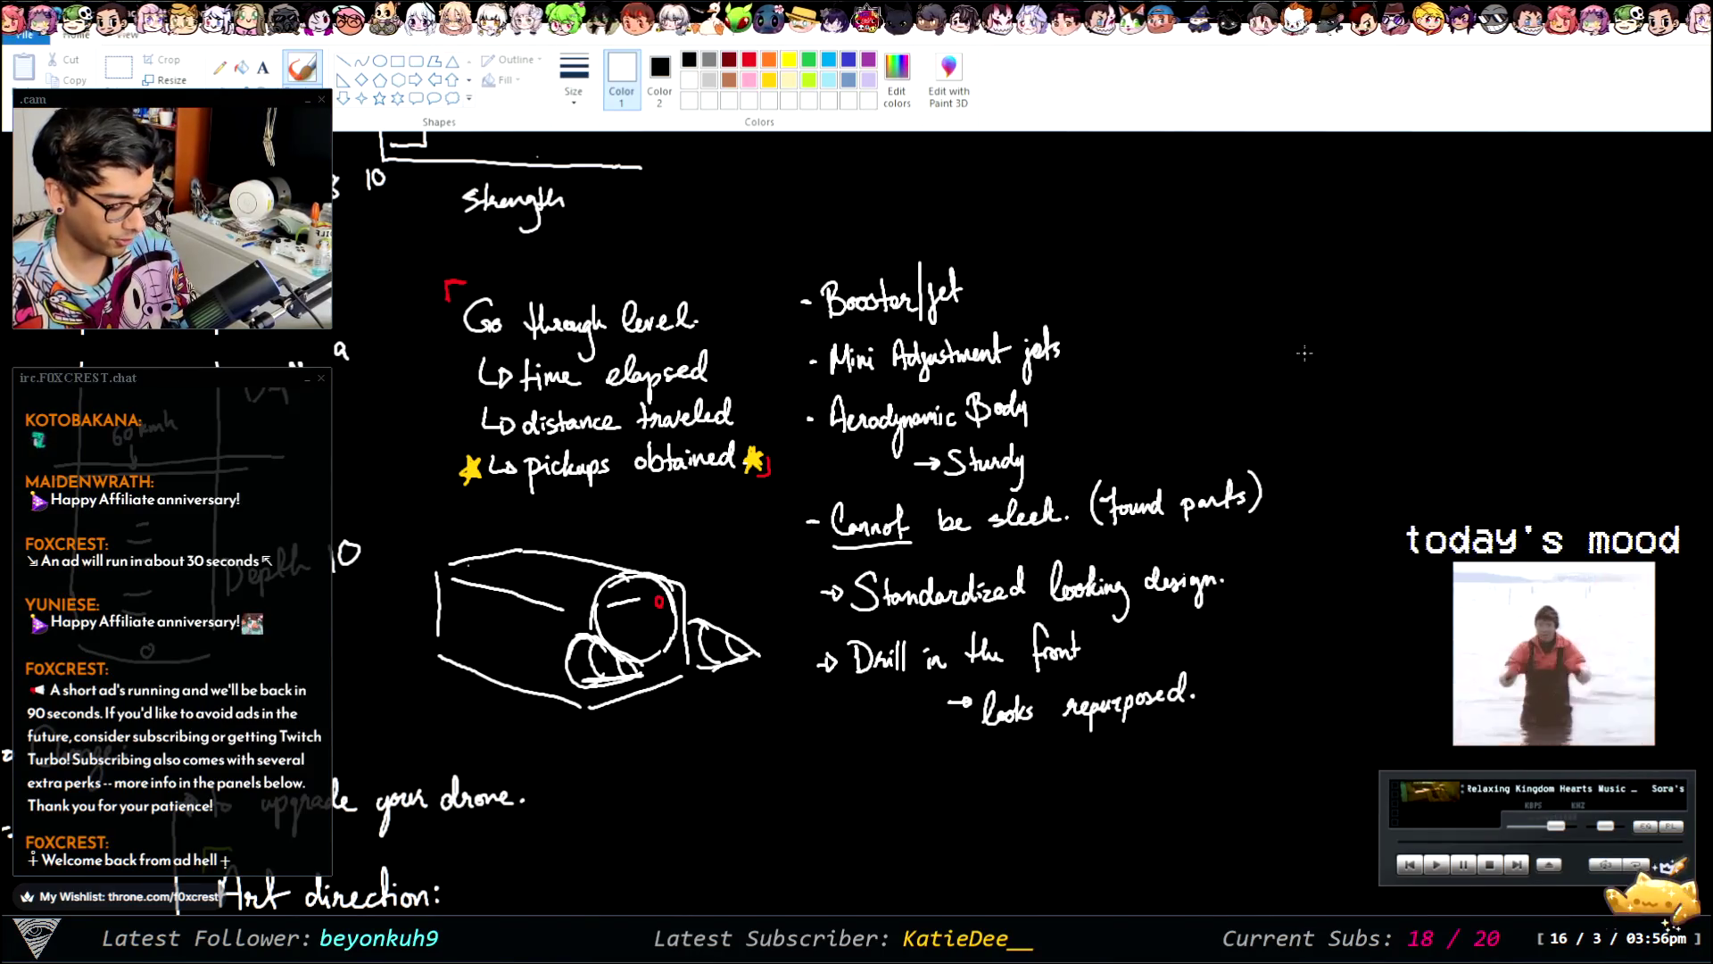
mouse_move(1298, 347)
mouse_down()
mouse_move(1291, 385)
mouse_move(1343, 363)
mouse_move(1359, 377)
mouse_move(1299, 385)
mouse_up()
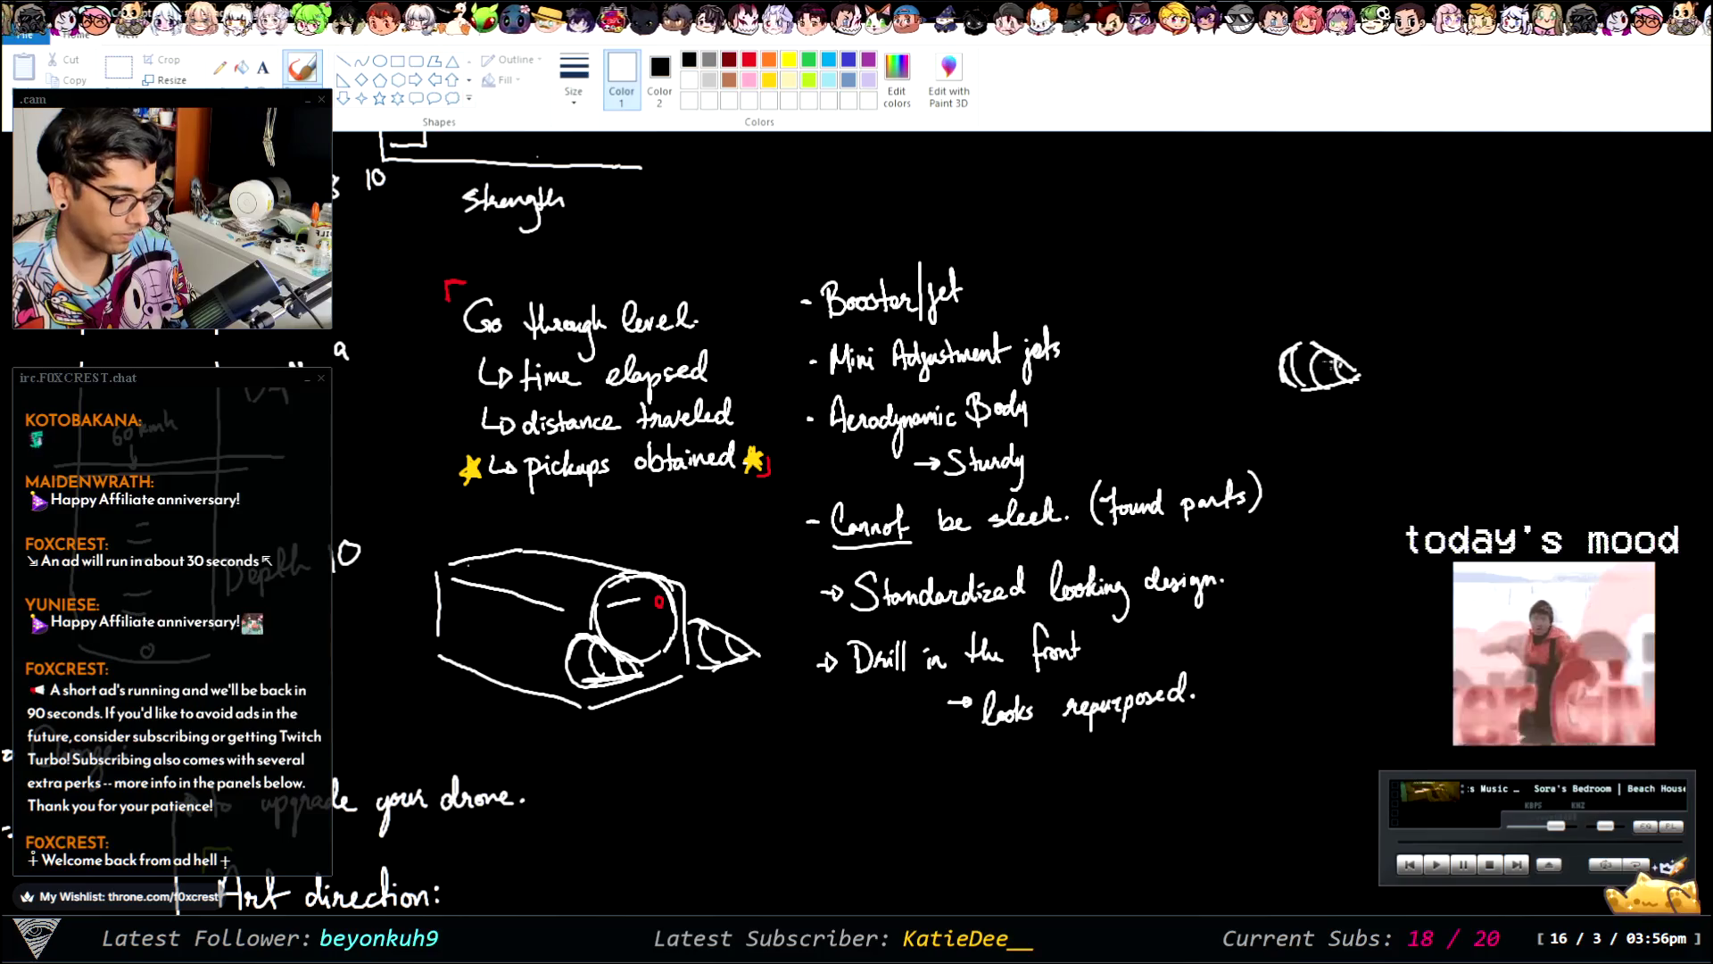
drag(1302, 346, 1295, 378)
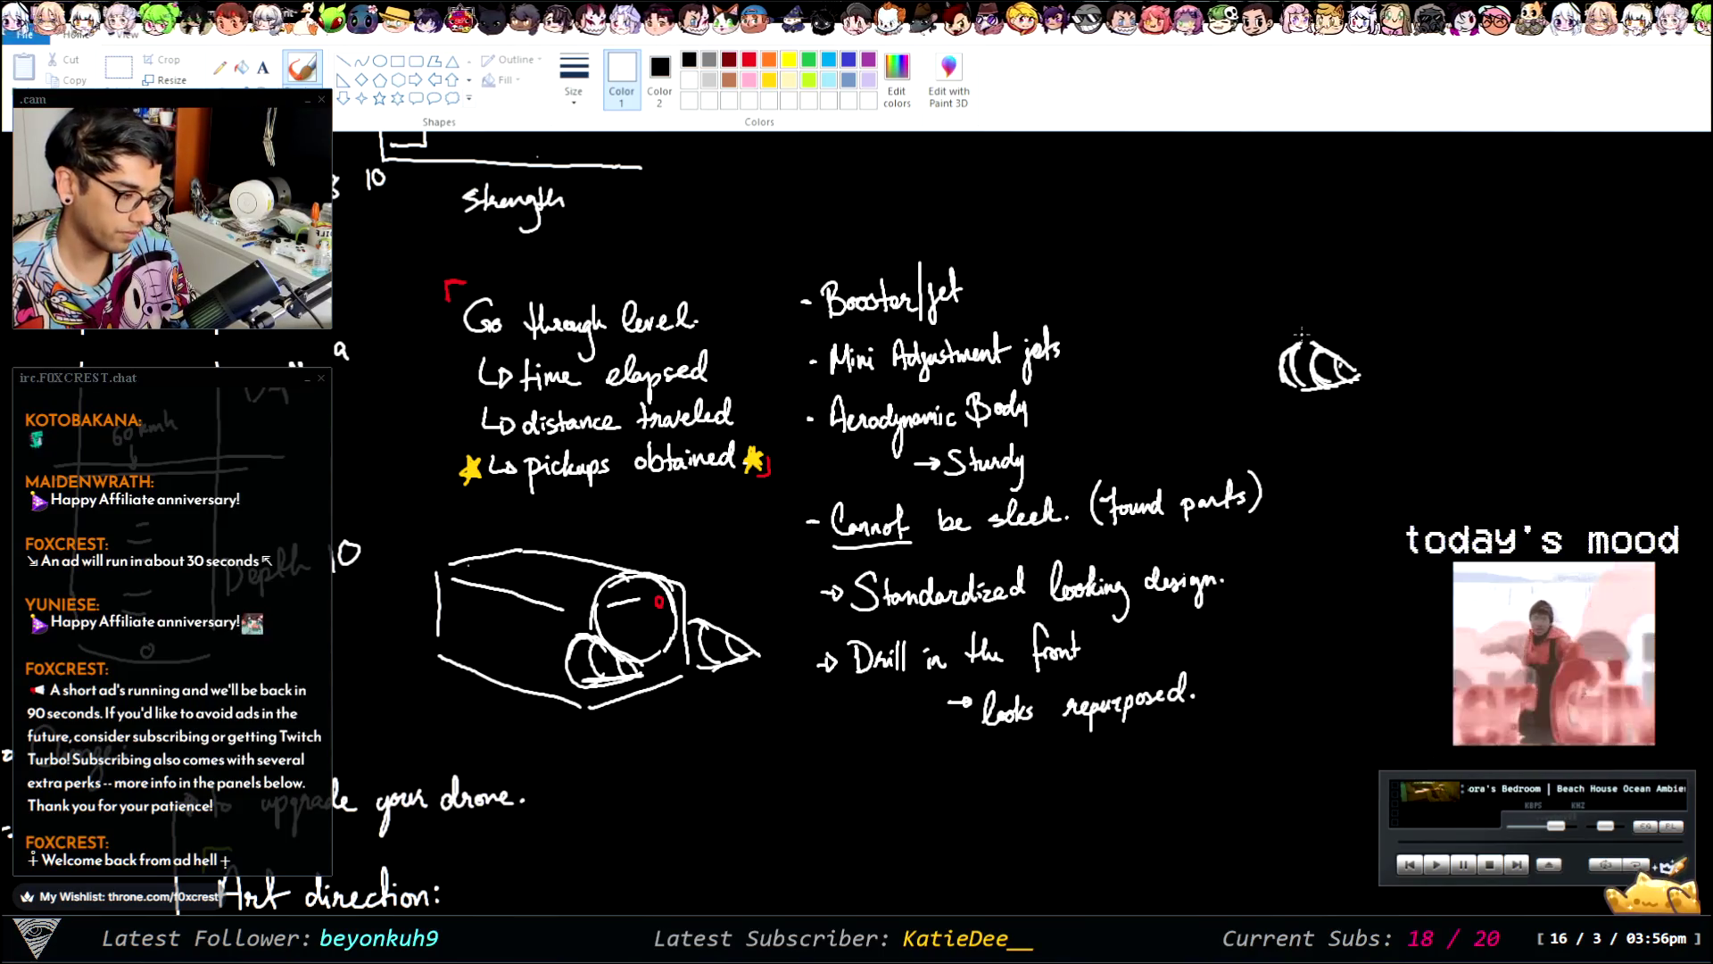
mouse_move(1329, 340)
mouse_down()
mouse_move(1276, 329)
mouse_move(1282, 391)
mouse_up()
key(ctrl+z)
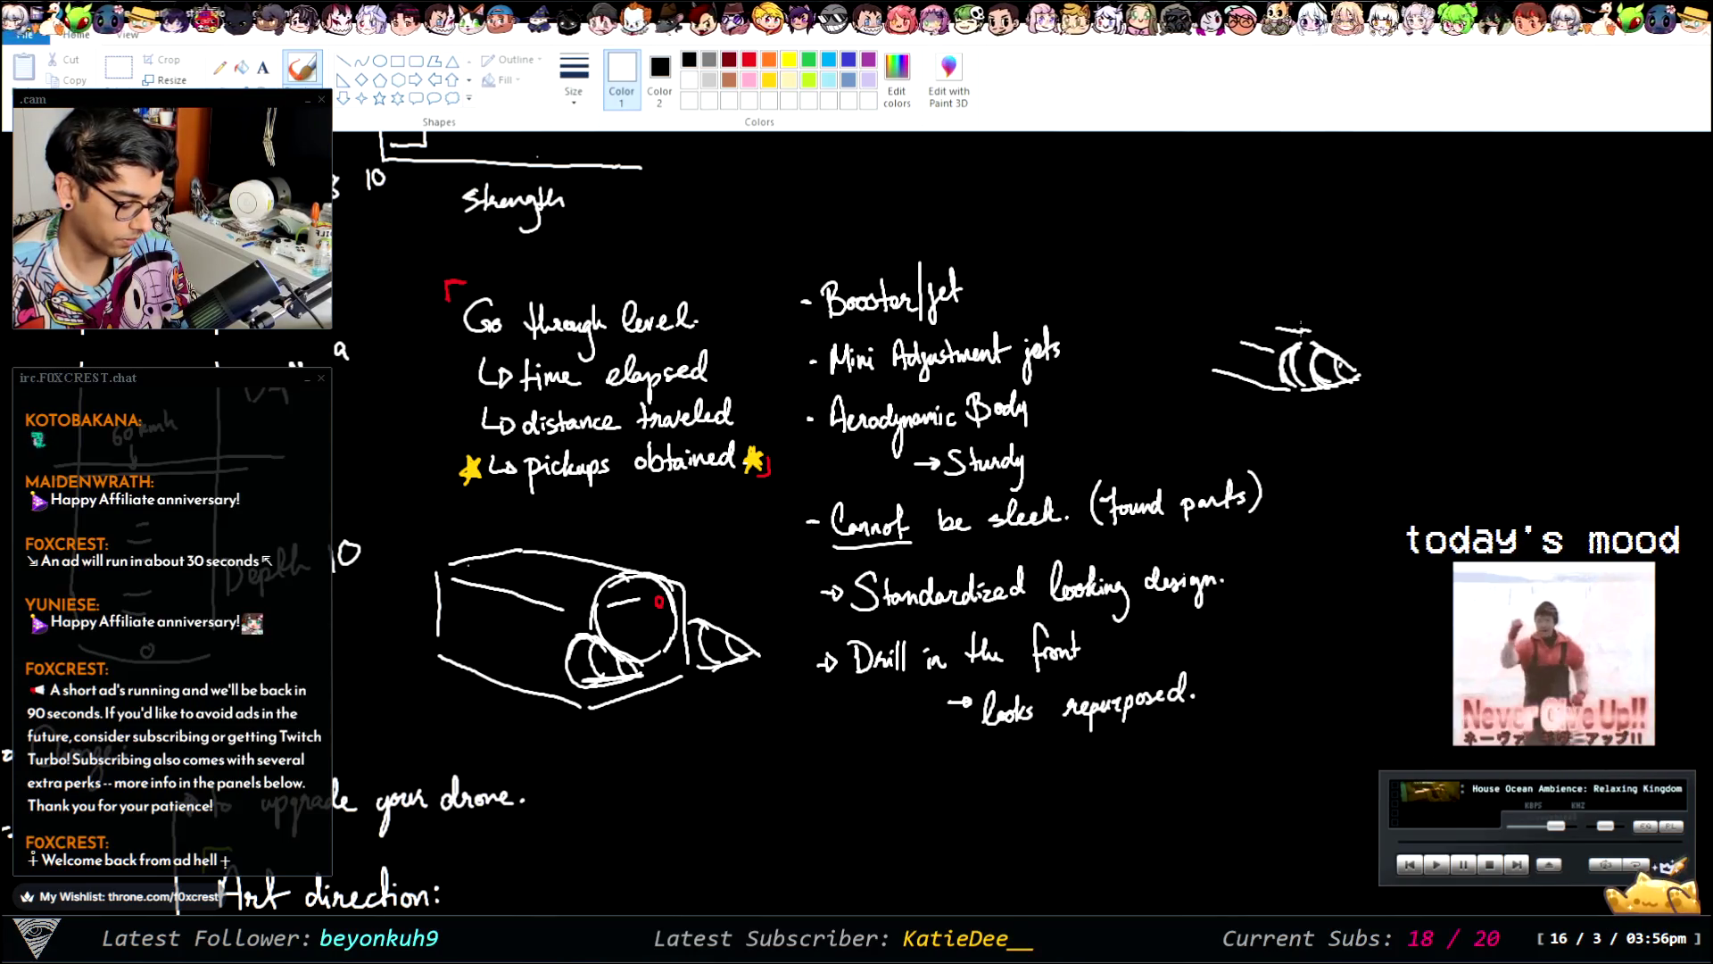
mouse_move(1331, 327)
mouse_down()
mouse_move(1271, 343)
mouse_move(1276, 364)
mouse_up()
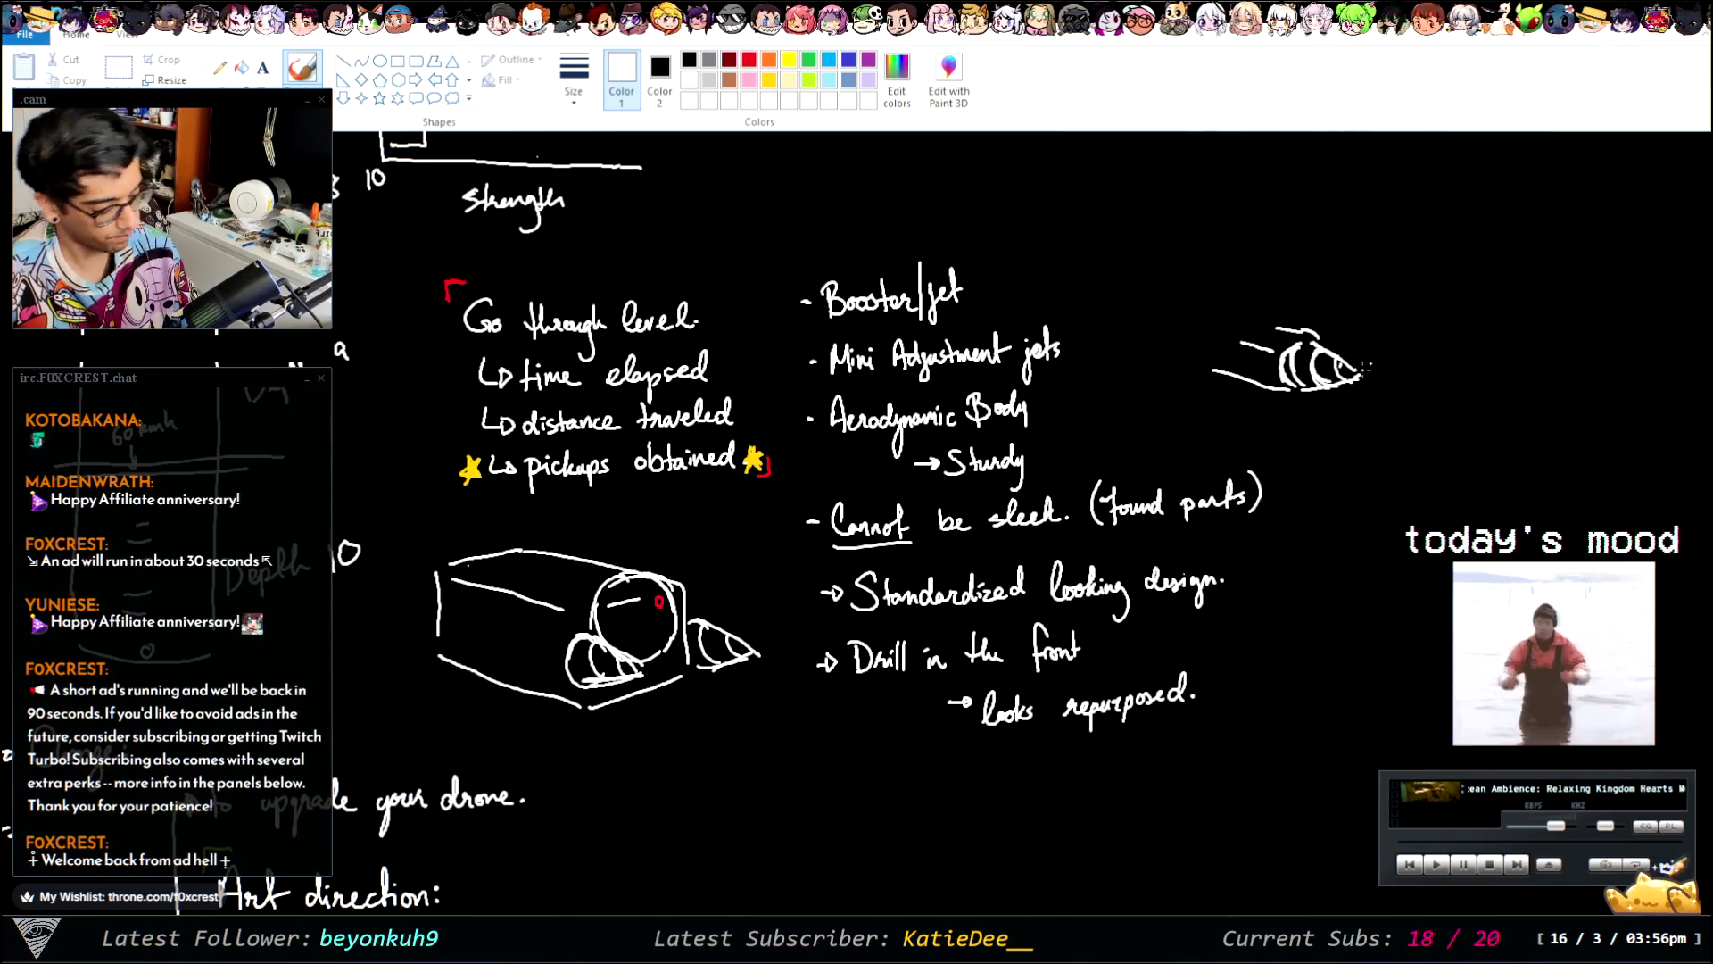
key(ctrl+z)
key(ctrl+z)
key(ctrl+z)
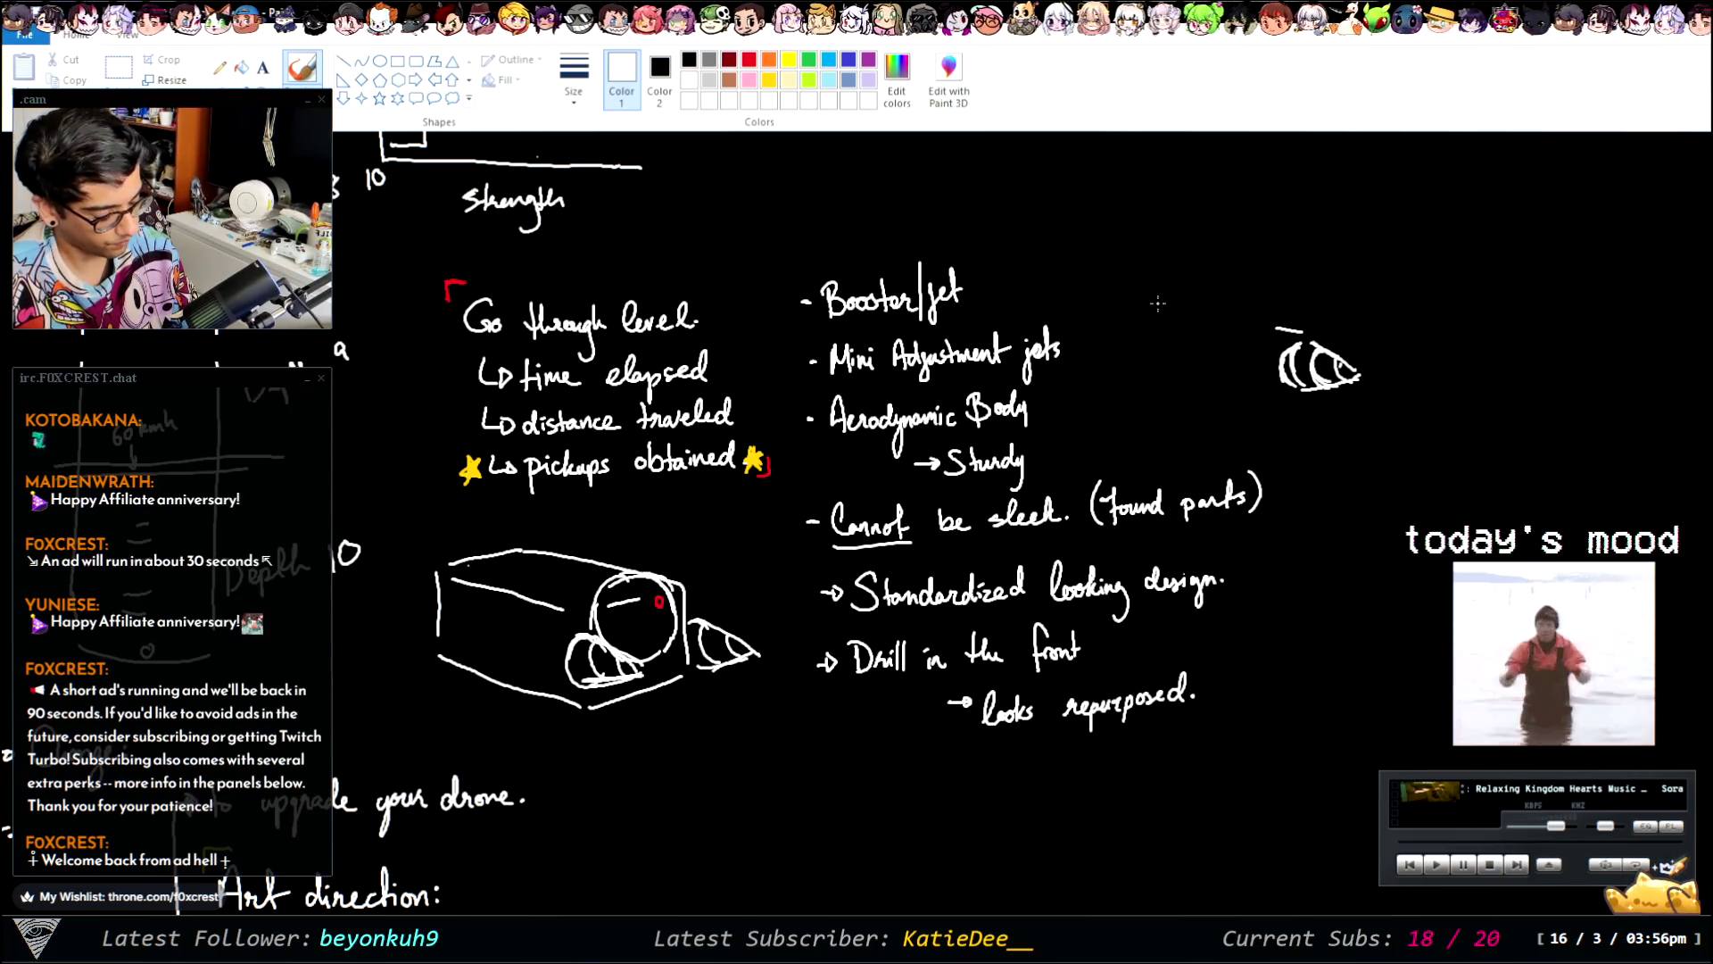
key(ctrl+z)
key(ctrl+z)
key(ctrl+z)
key(ctrl+z)
key(ctrl+z)
key(ctrl+z)
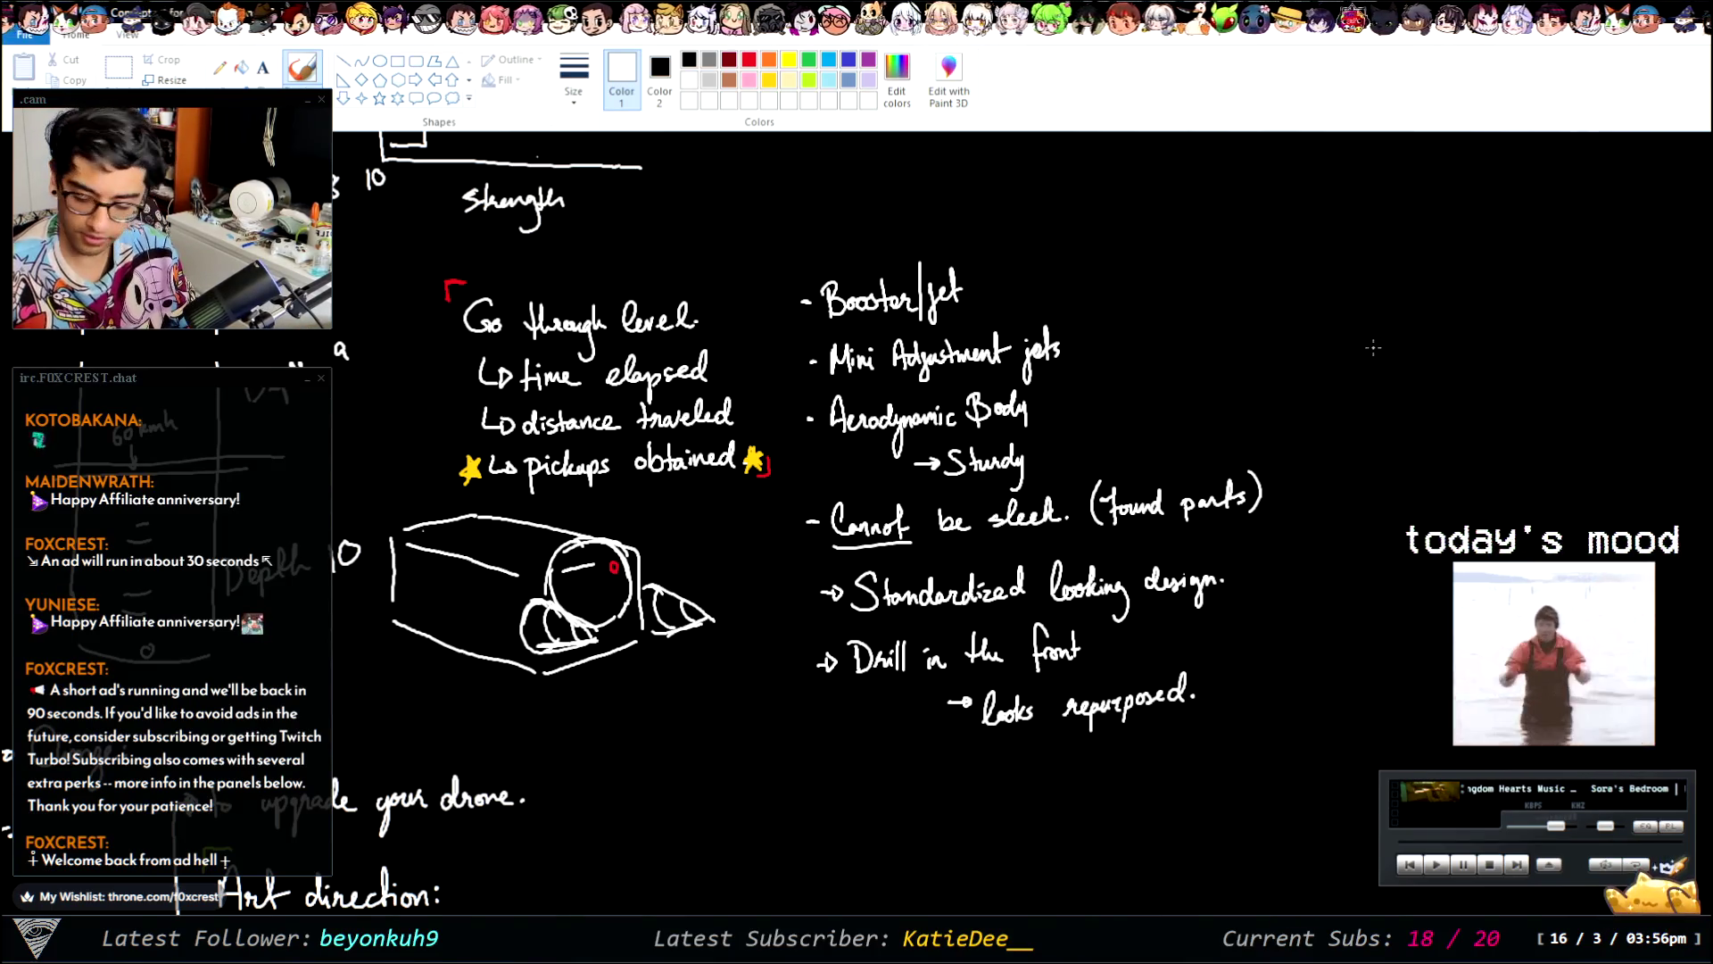
key(ctrl+y)
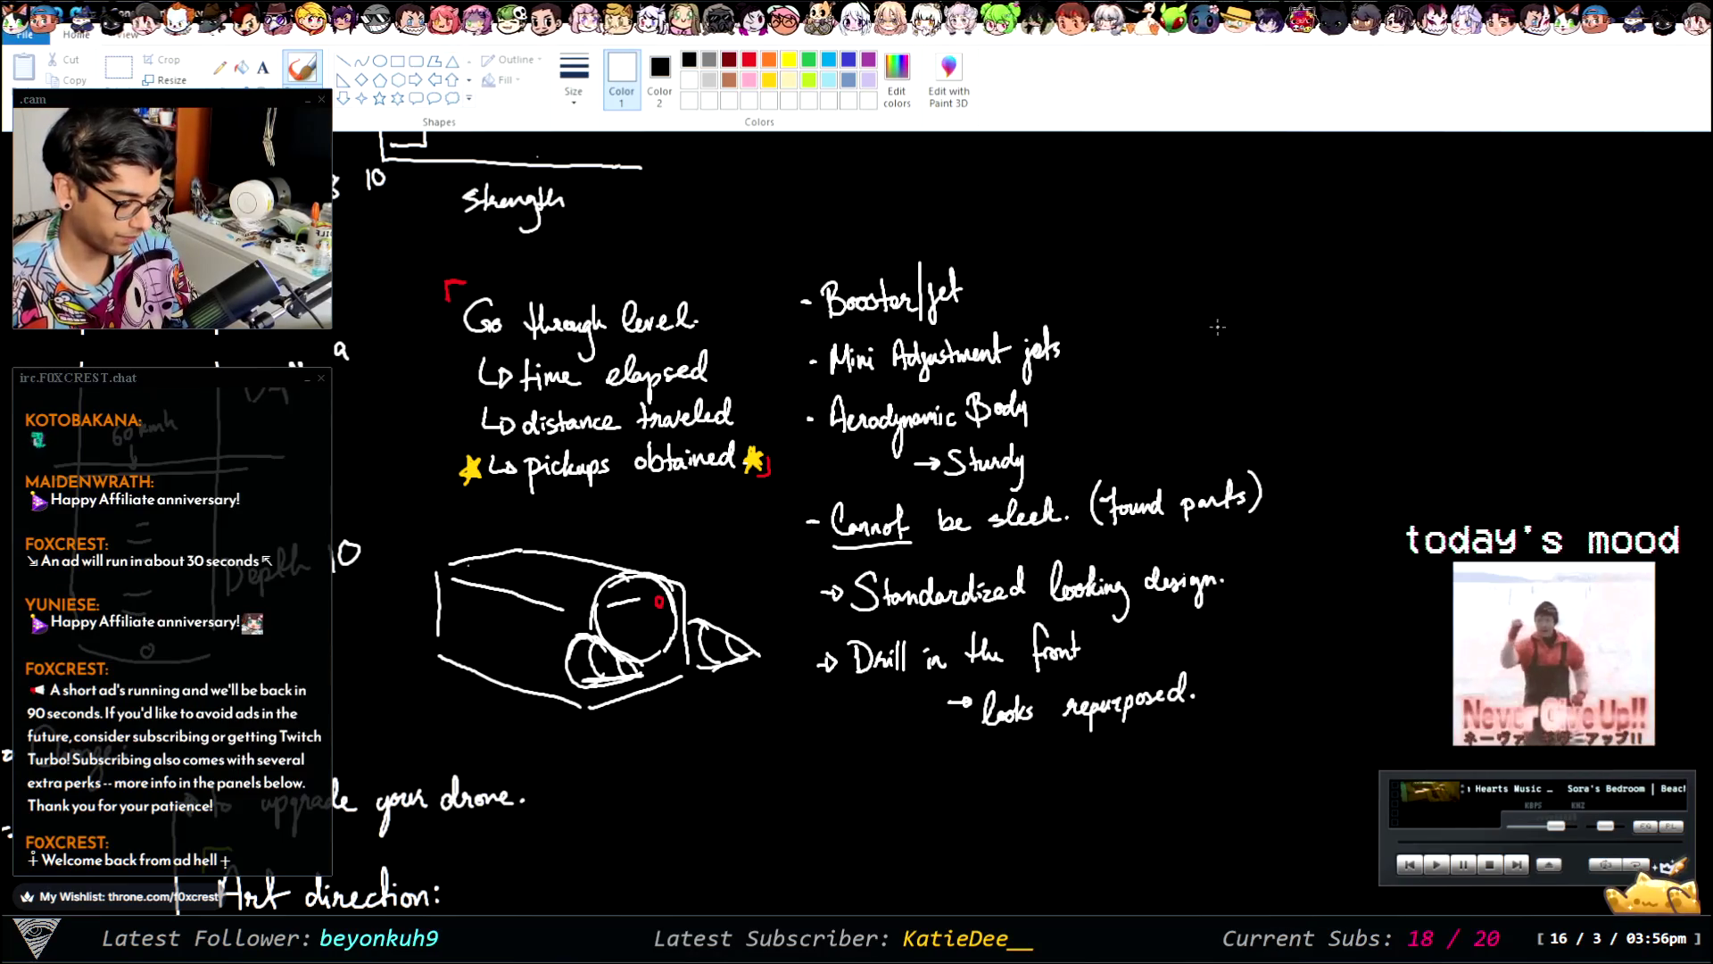
- Draw a sleek side-view drone outline in white beside the Booster/jet note
mouse_move(1291, 334)
mouse_down()
mouse_move(1295, 357)
mouse_move(1218, 360)
mouse_up()
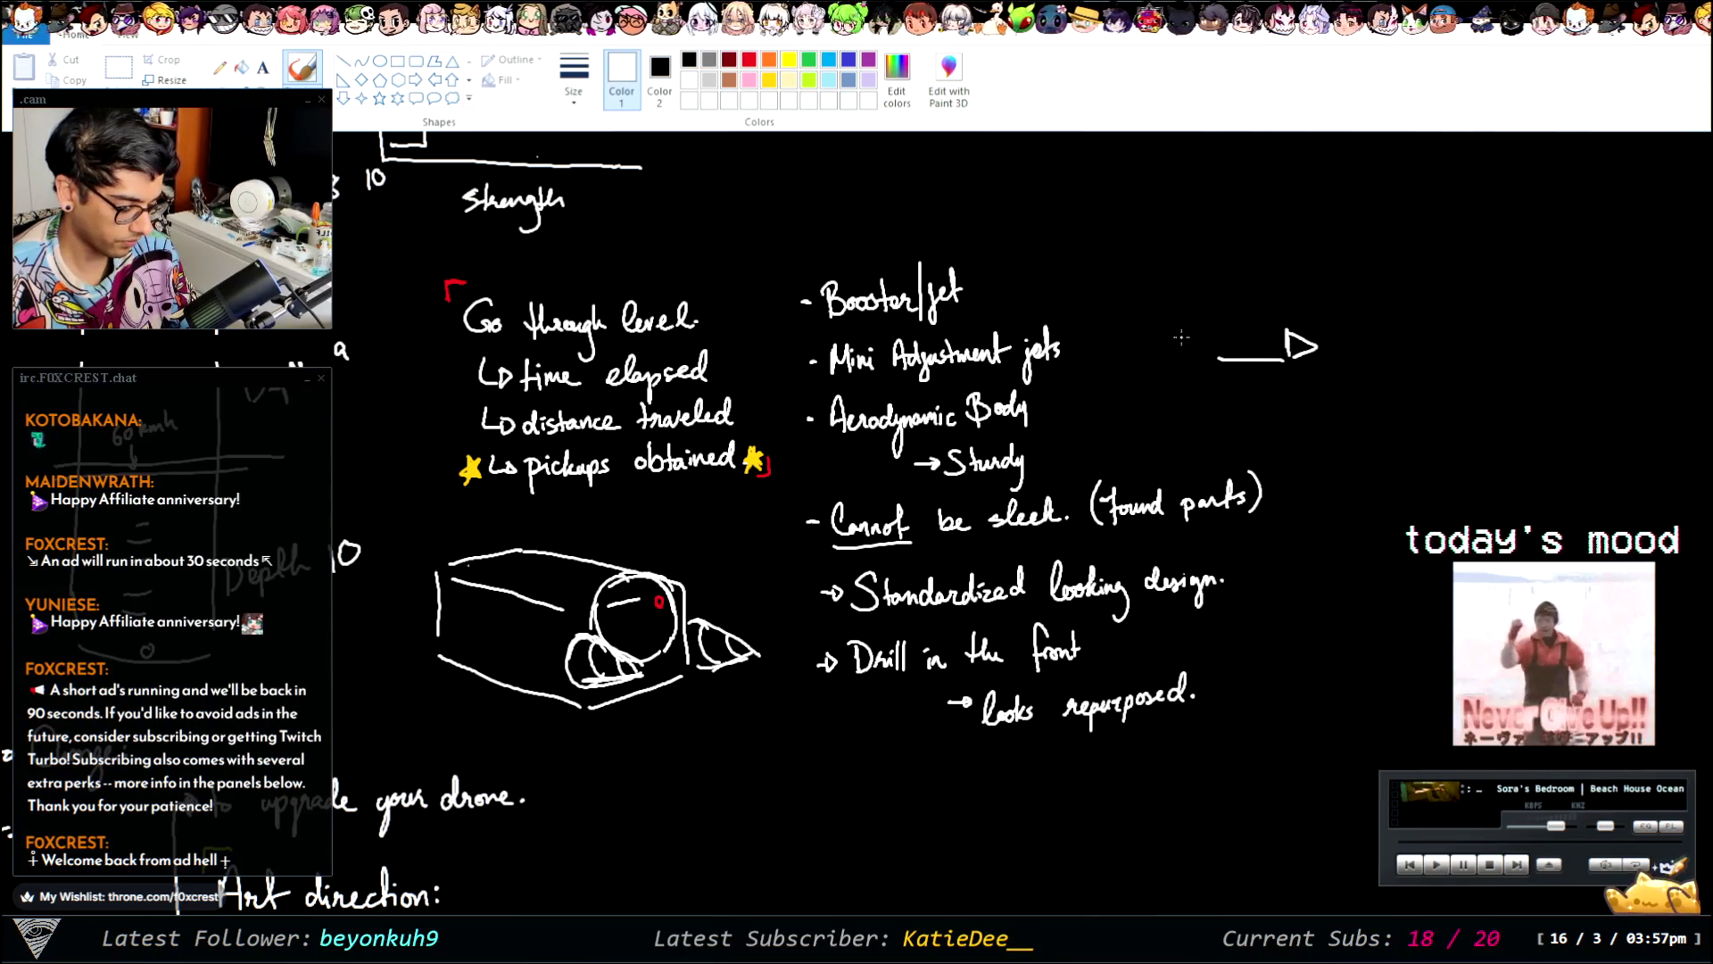
drag(1185, 317, 1287, 331)
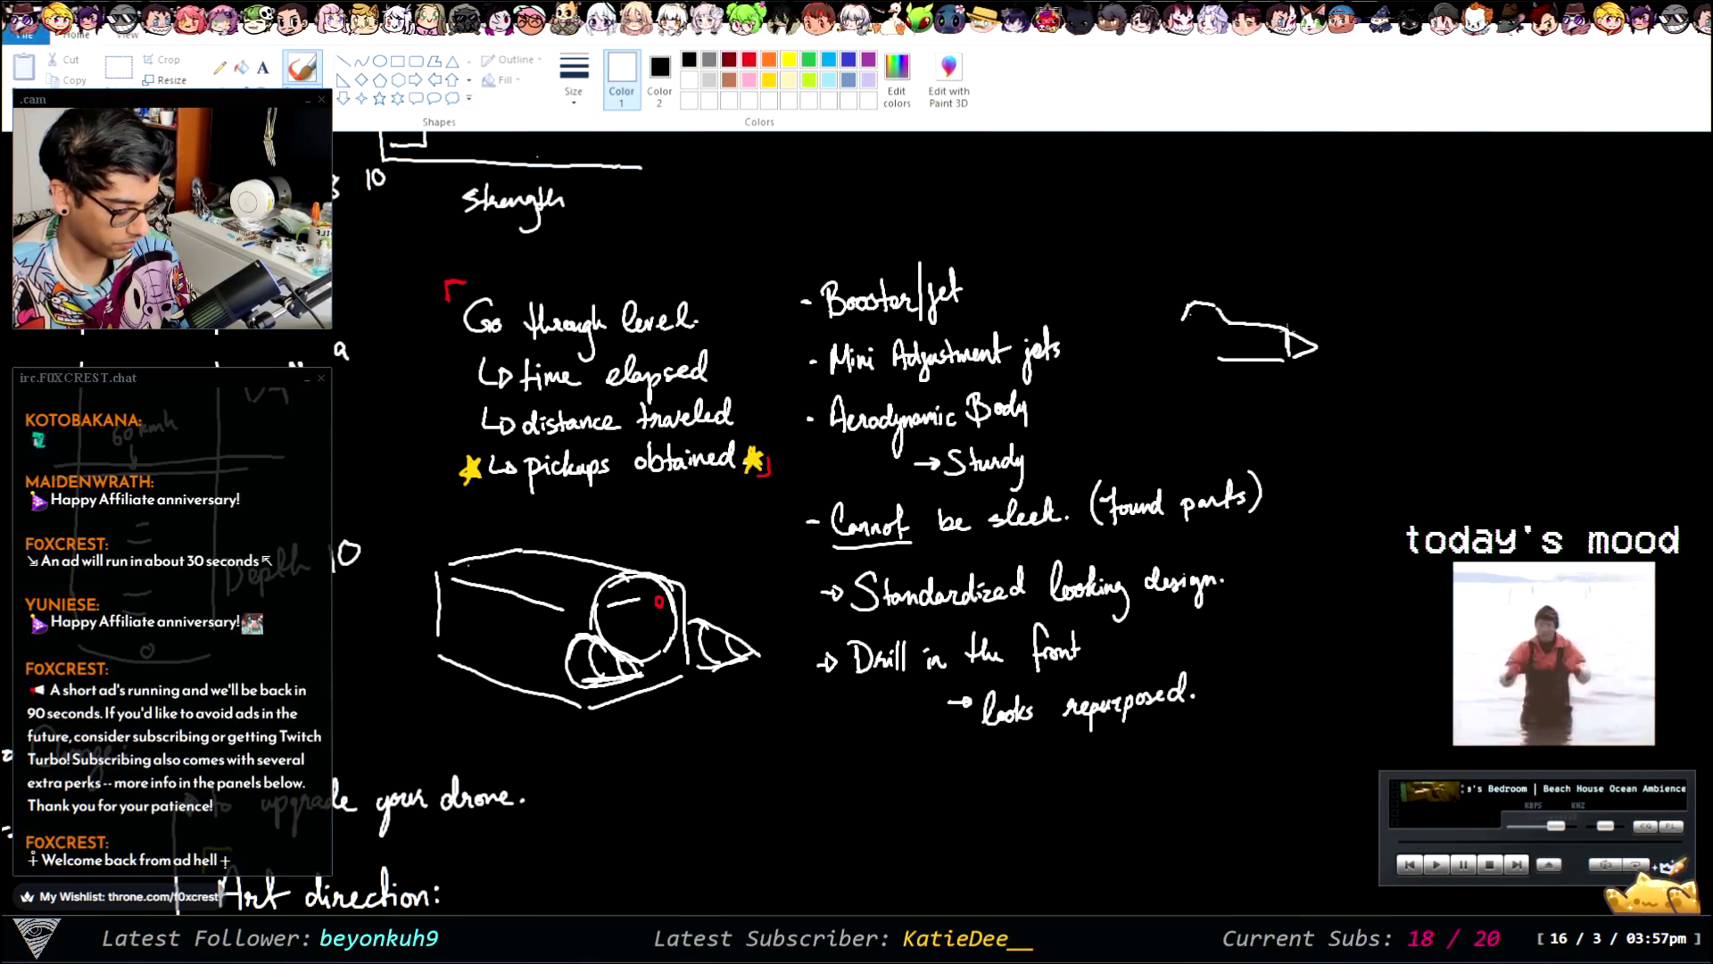
drag(1269, 361, 1196, 362)
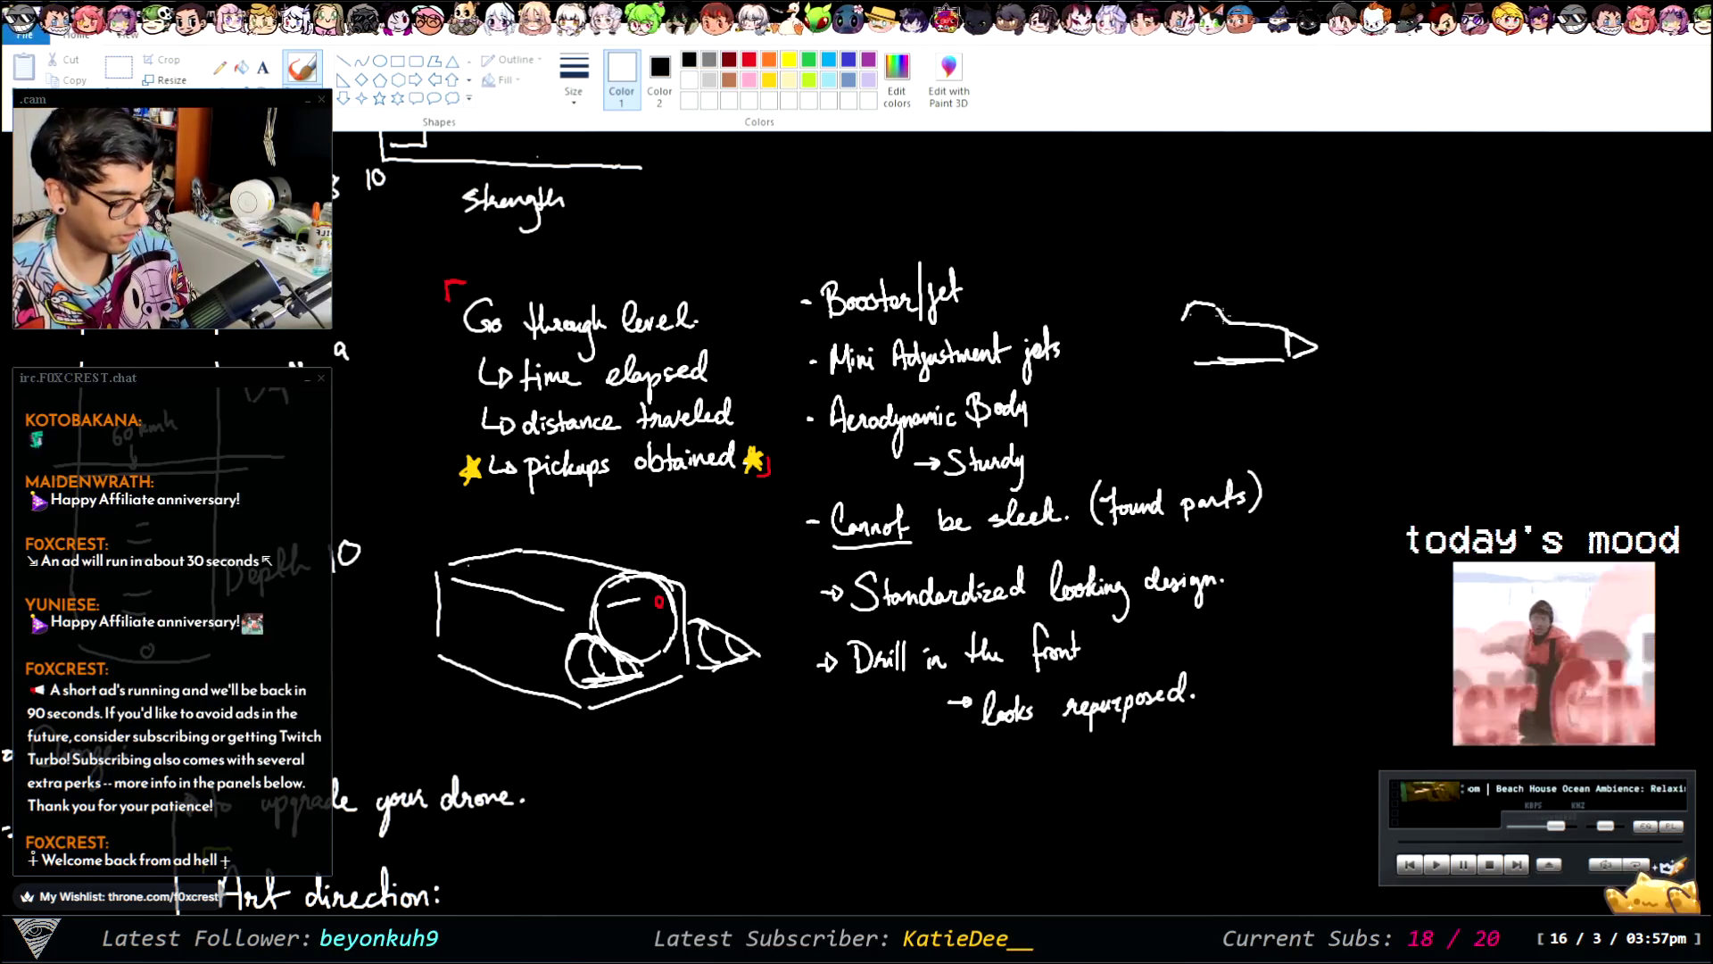
drag(1190, 355, 1236, 360)
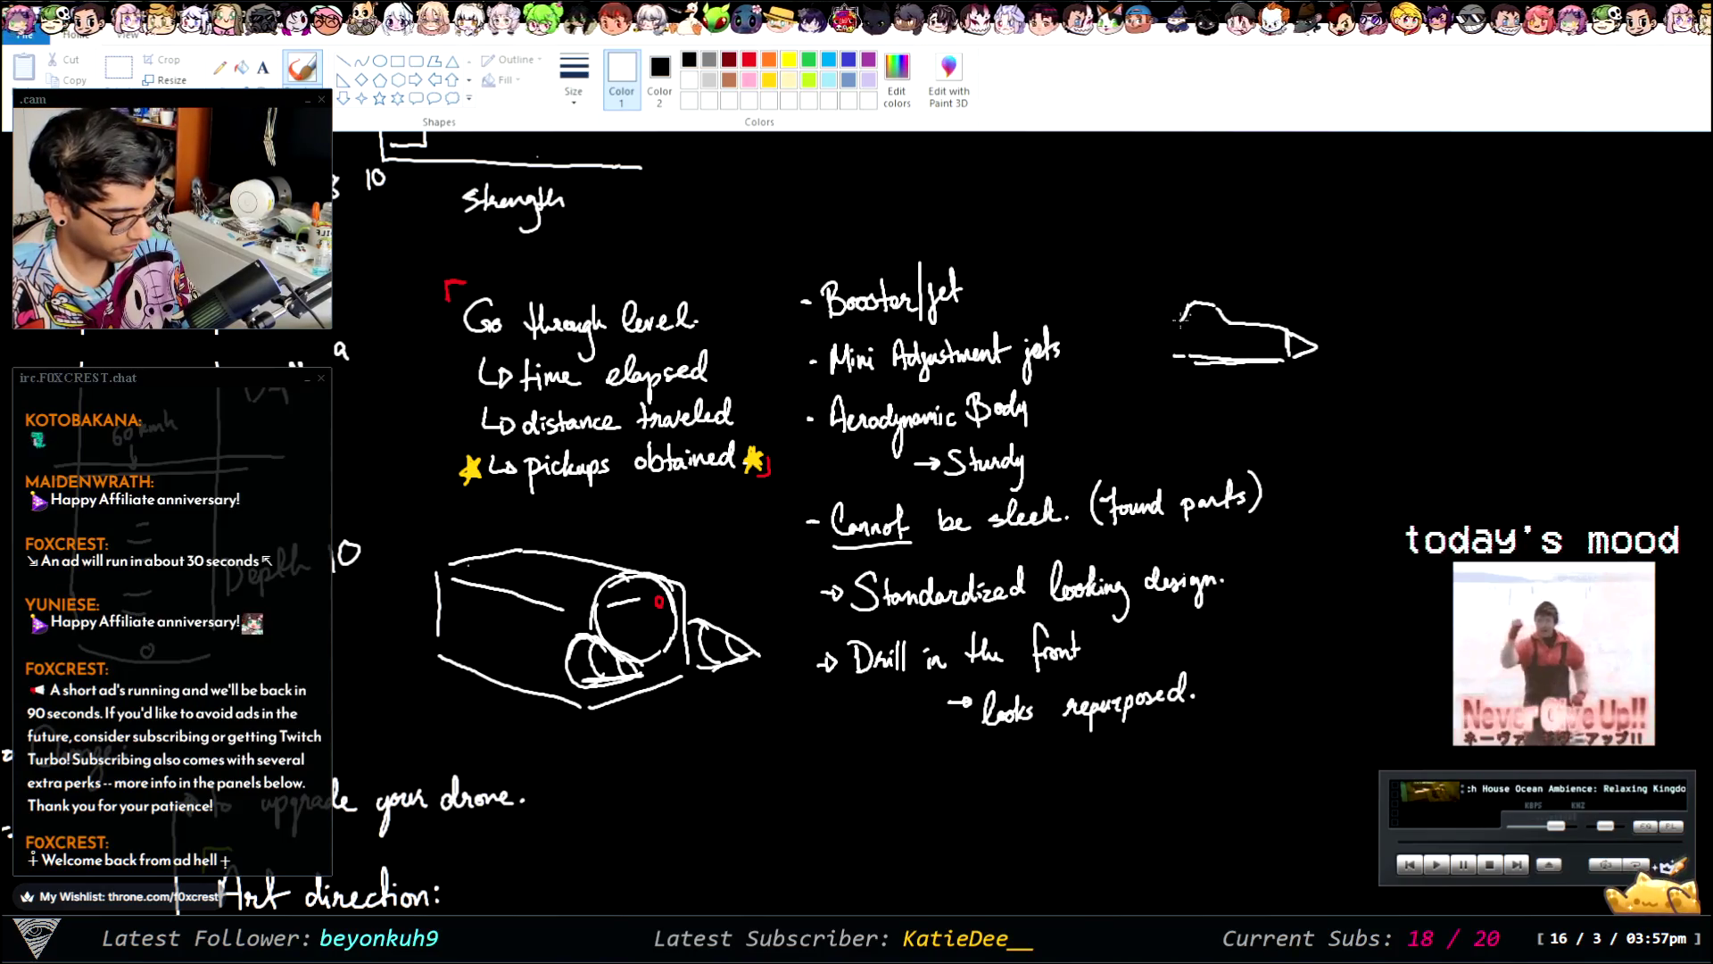
mouse_move(1184, 314)
mouse_down()
mouse_move(1193, 360)
mouse_move(1180, 354)
mouse_up()
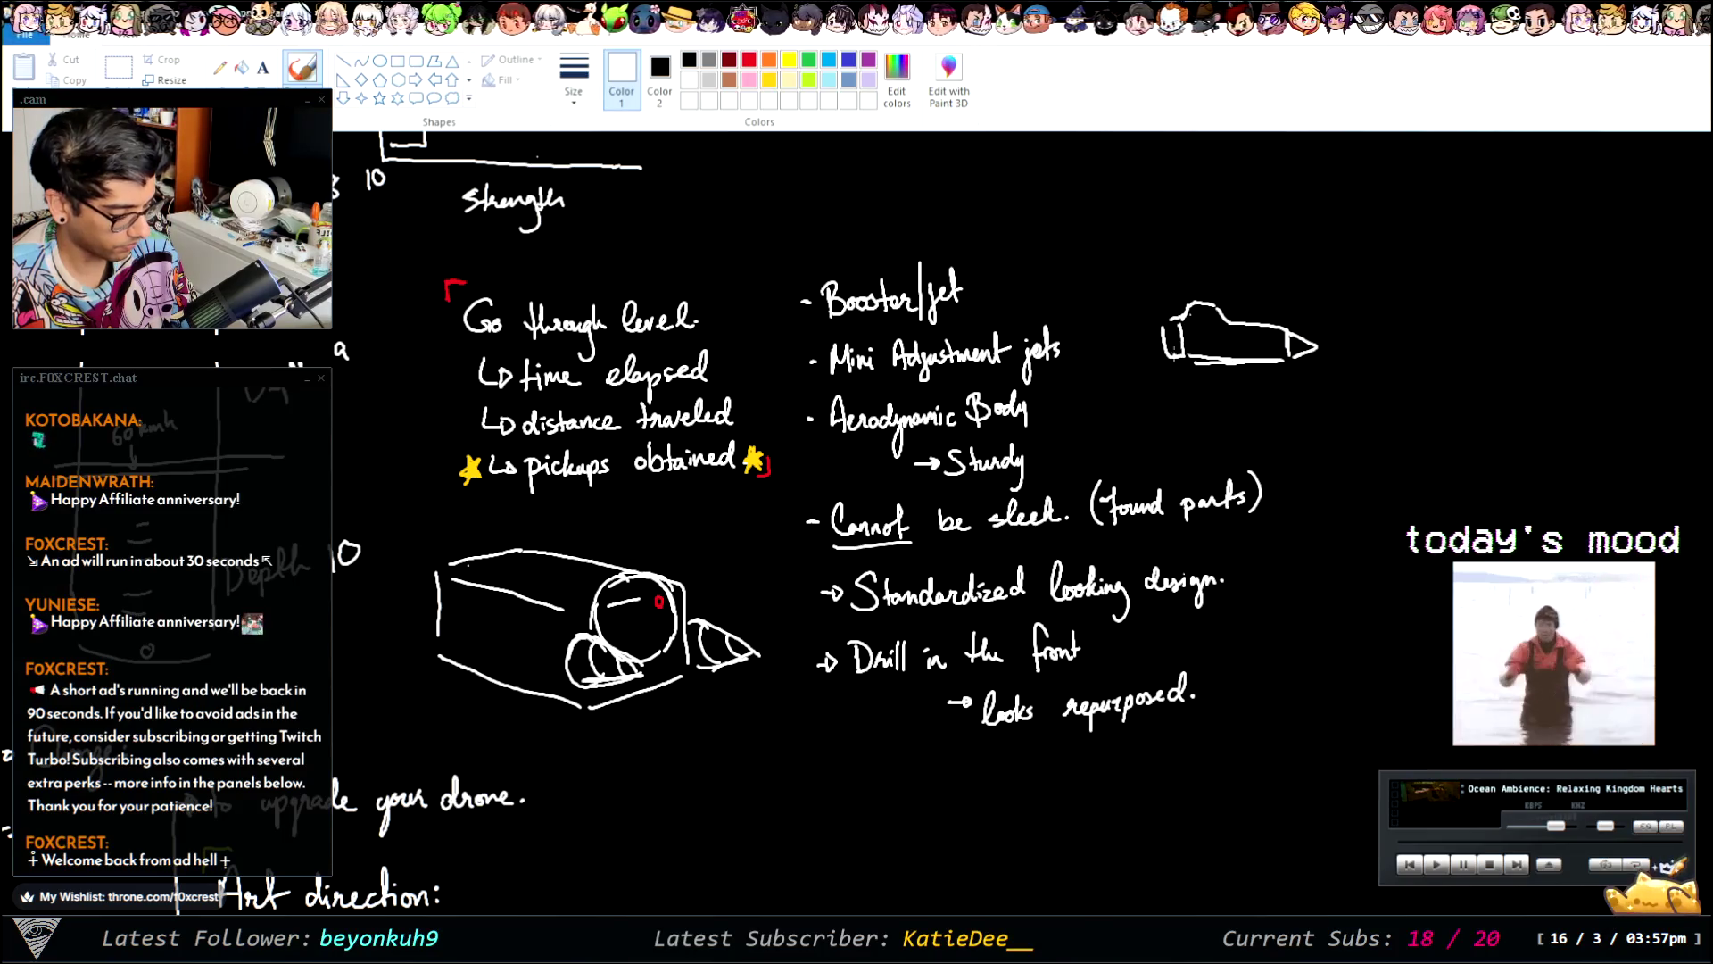
- Add red jet flames at the drone's rear and a white canopy bump on top
click(749, 60)
mouse_move(1150, 326)
mouse_down()
mouse_move(1132, 362)
mouse_move(1161, 364)
mouse_up()
click(690, 62)
click(691, 81)
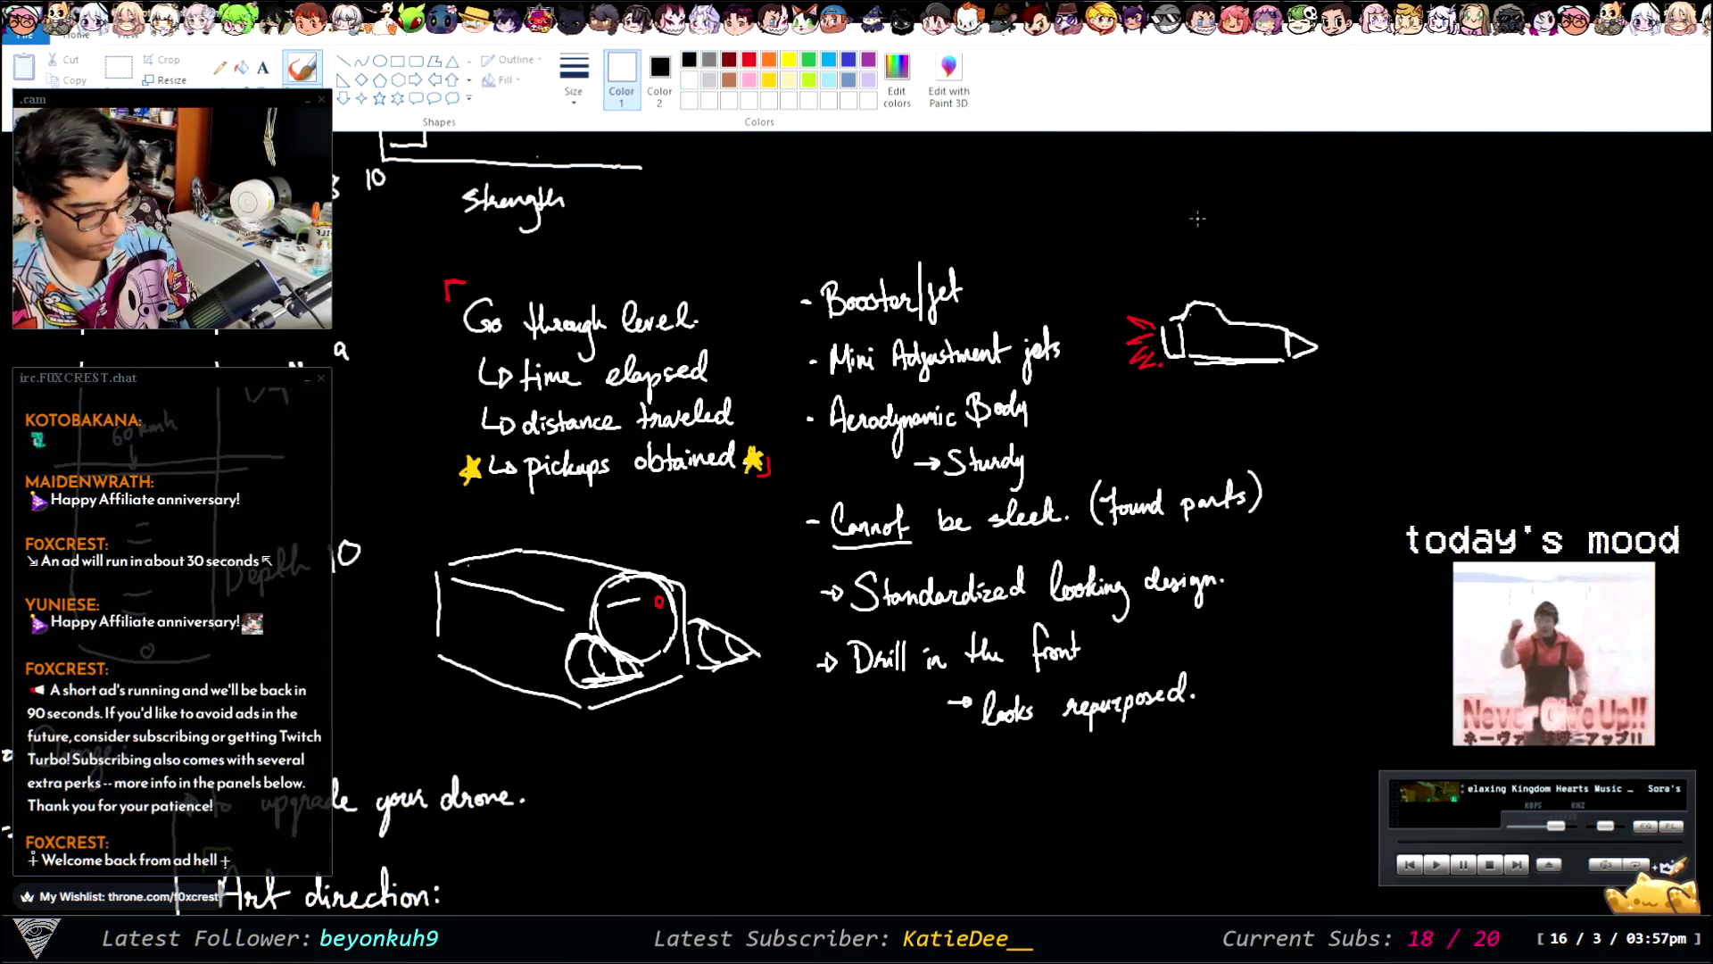
drag(1219, 303, 1243, 322)
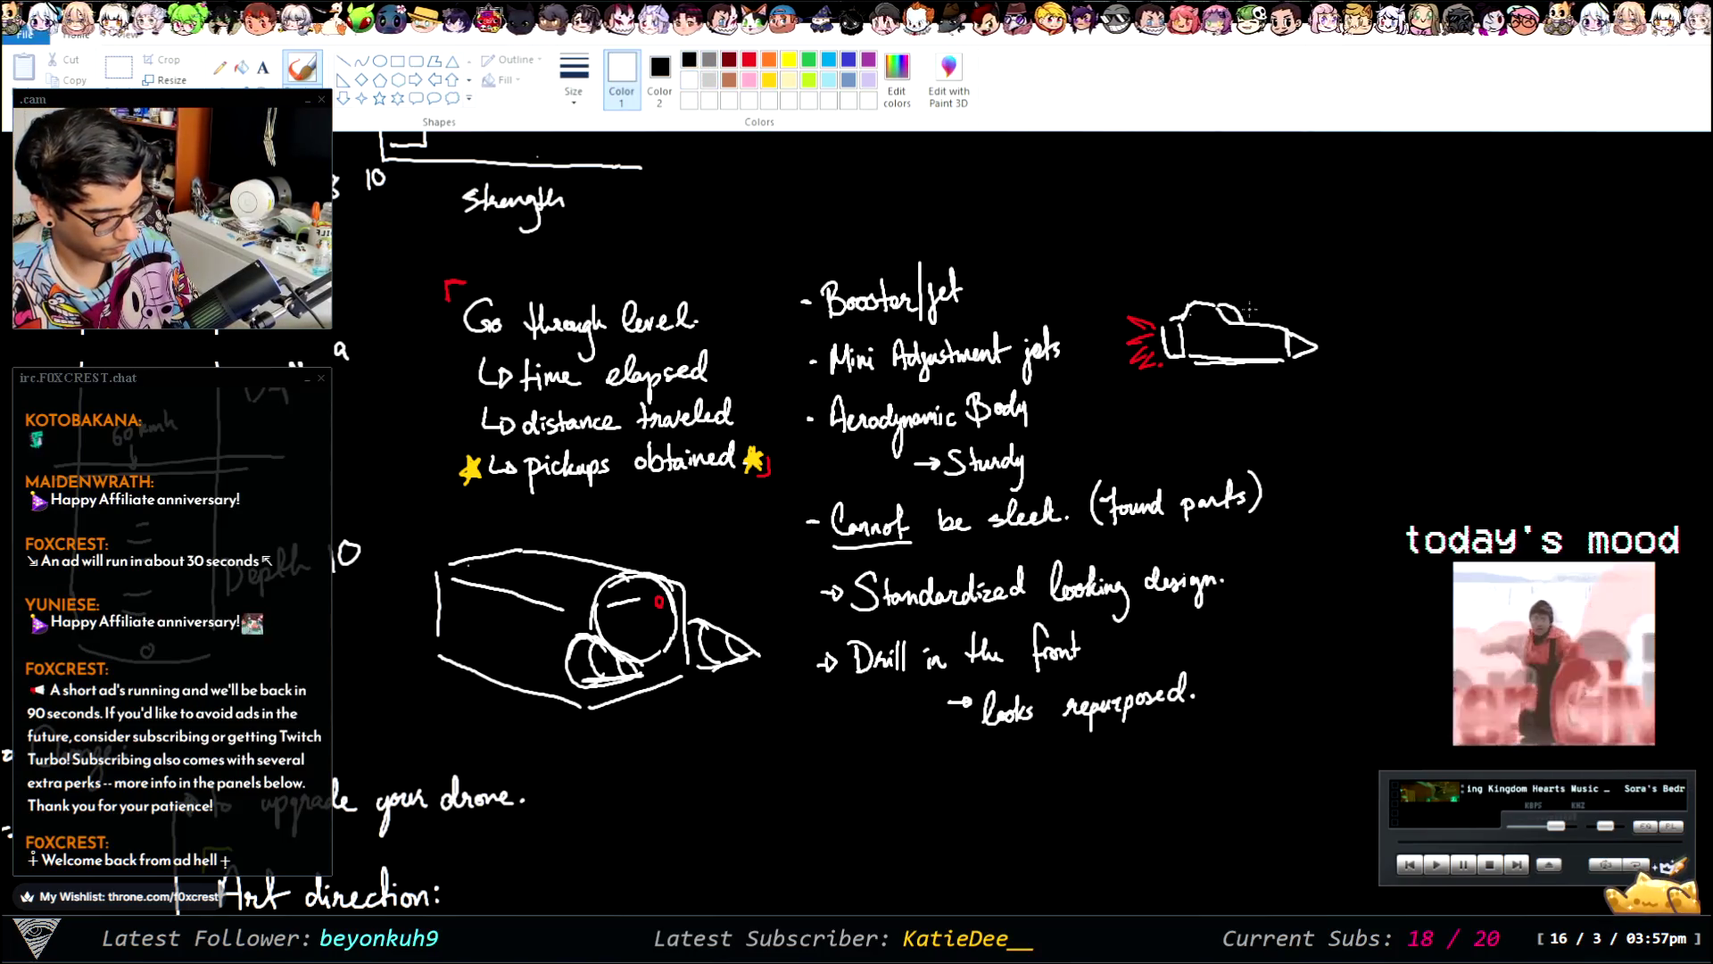
click(748, 60)
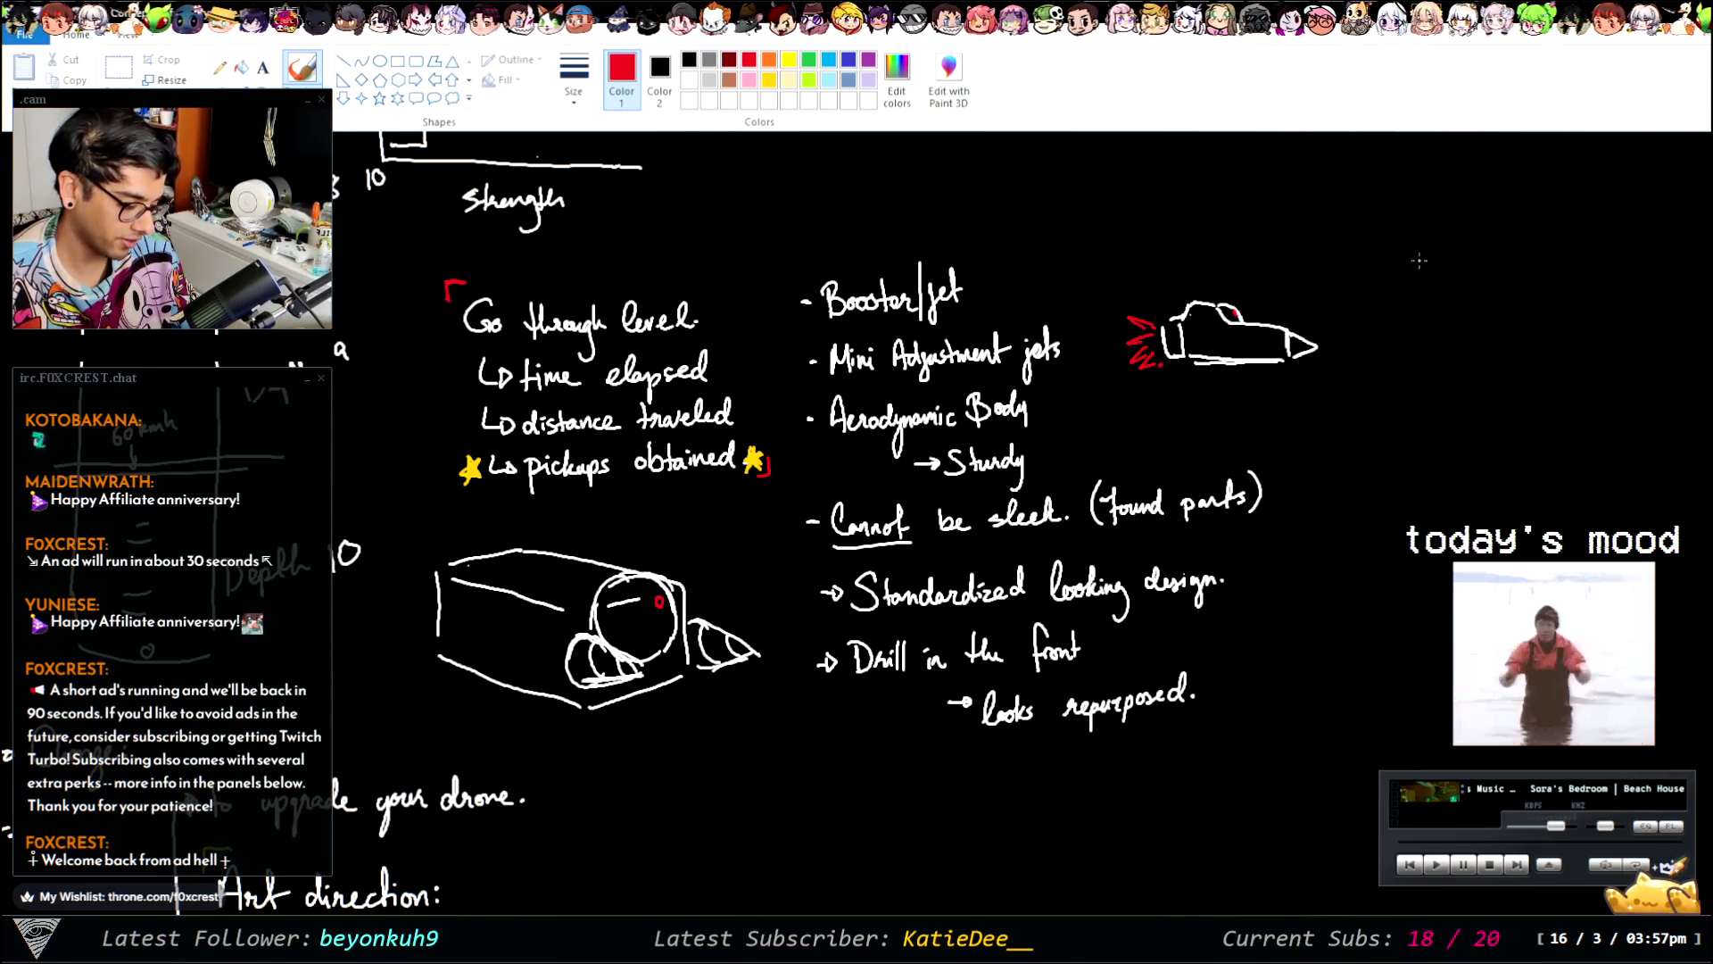
- Pick white ink for the pilot and stick figure, then choose yellow
click(689, 82)
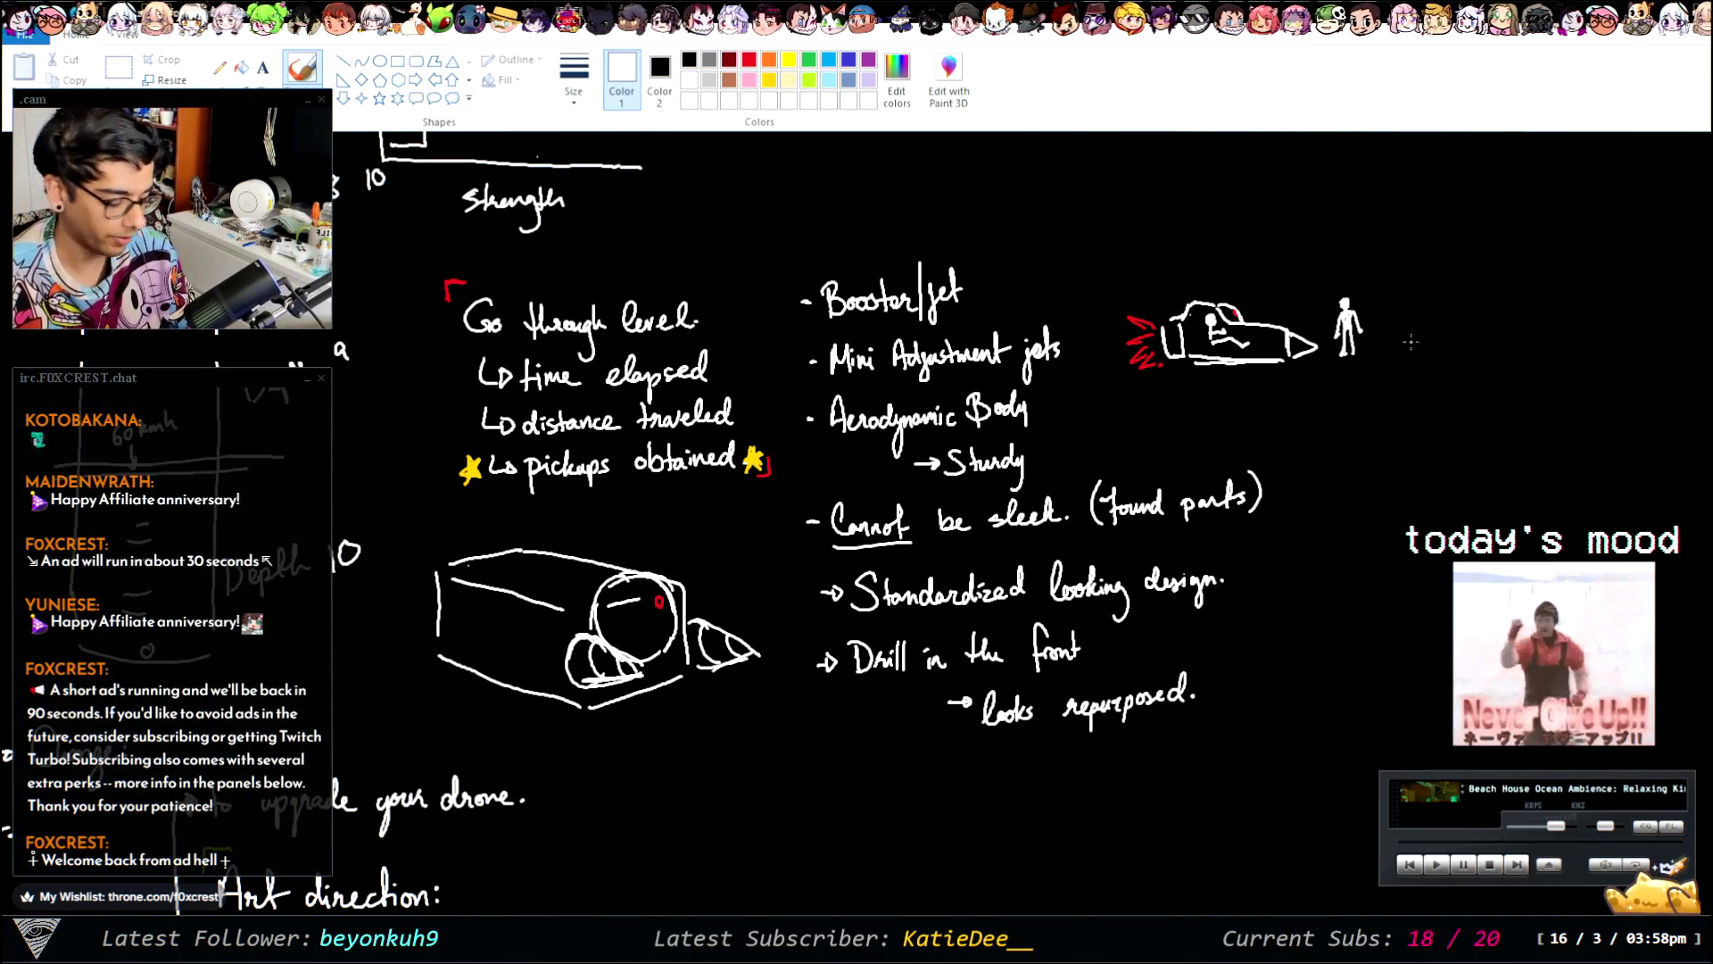
click(768, 81)
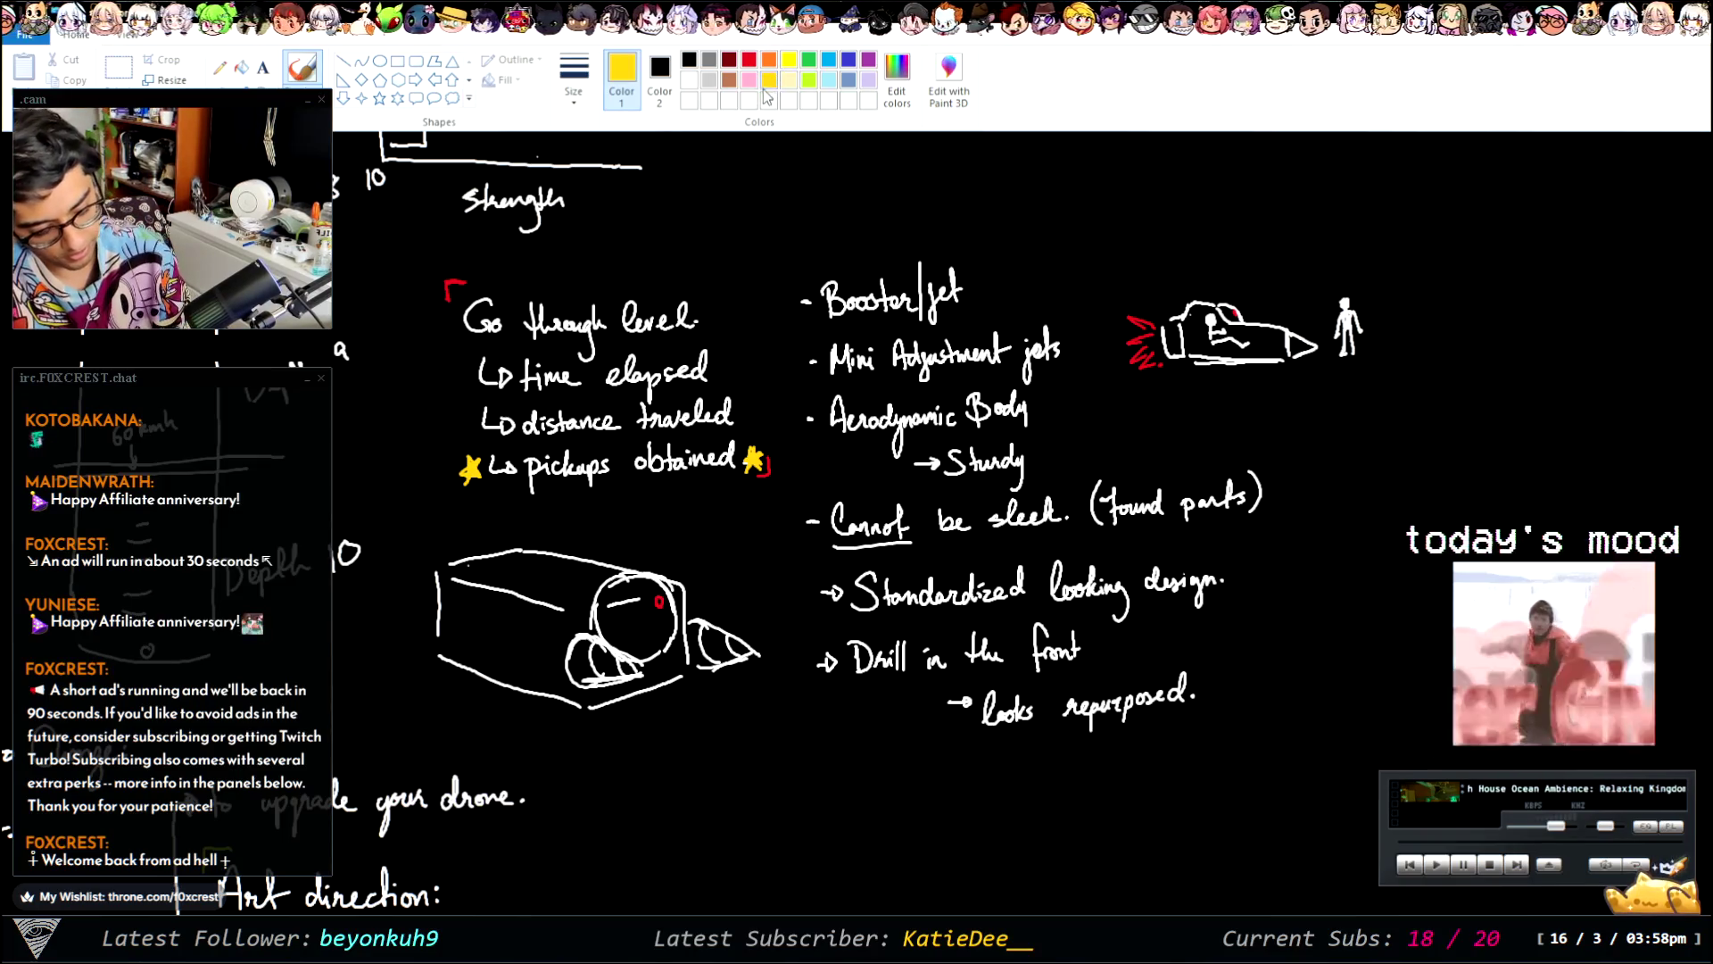
- Paint a yellow stripe on the drone's booster, switch to light grey, and undo two stray marks
drag(1169, 323, 1184, 354)
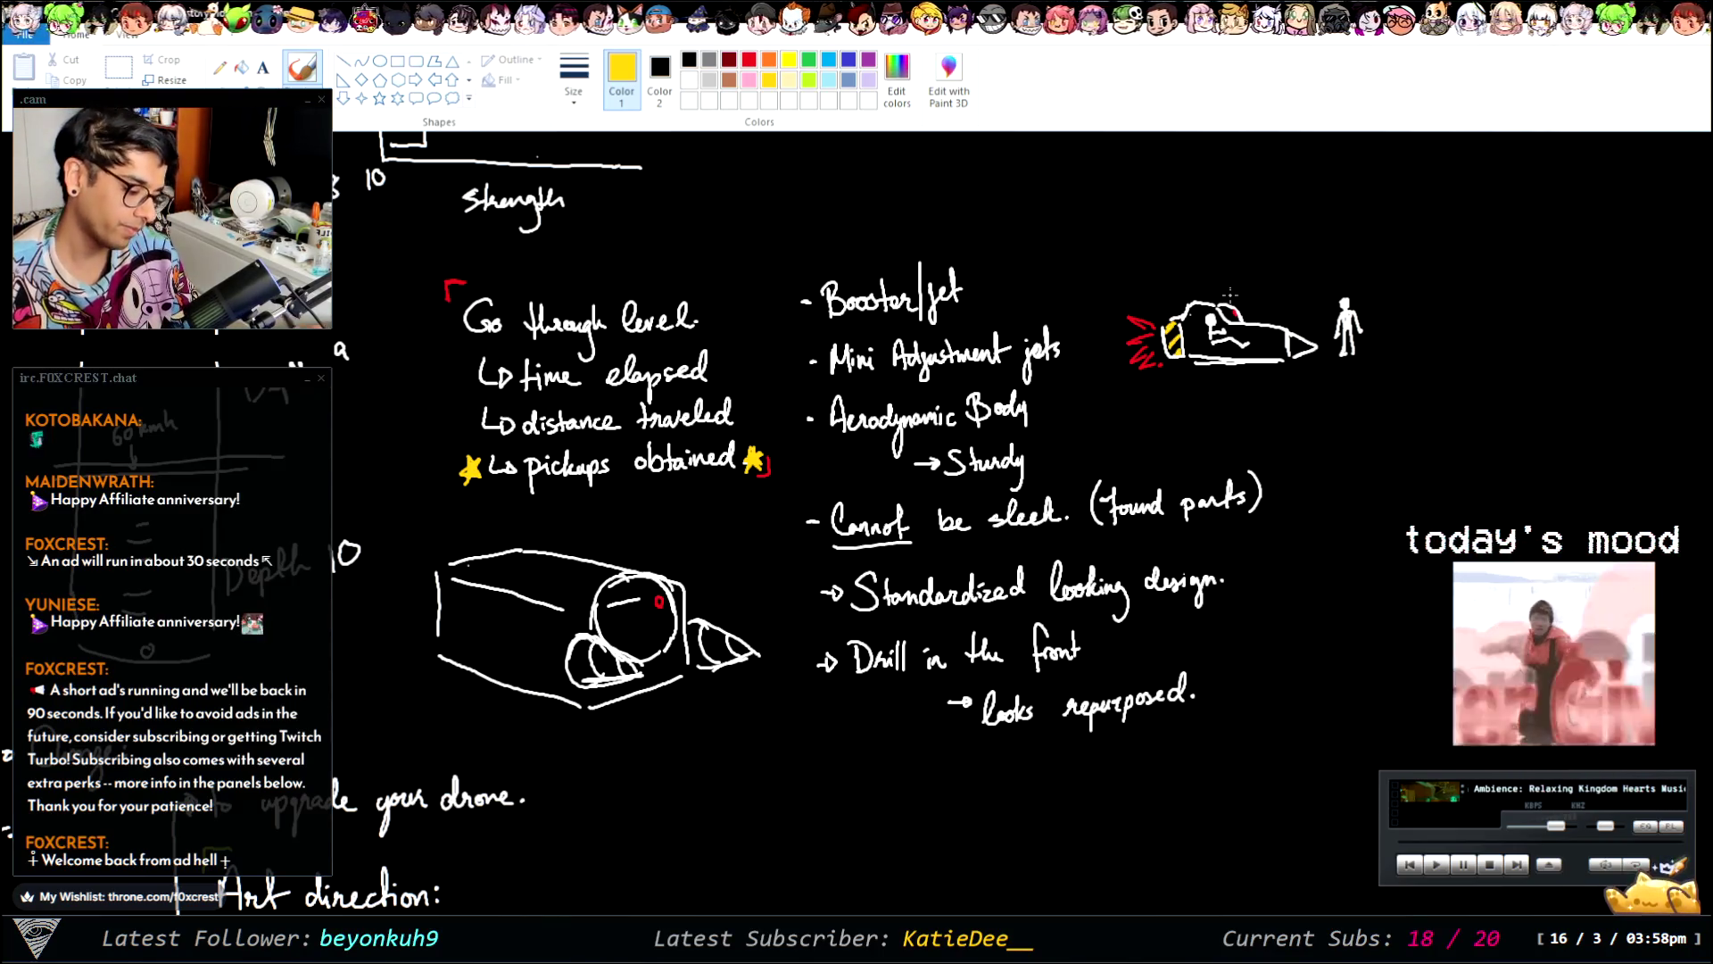
click(711, 80)
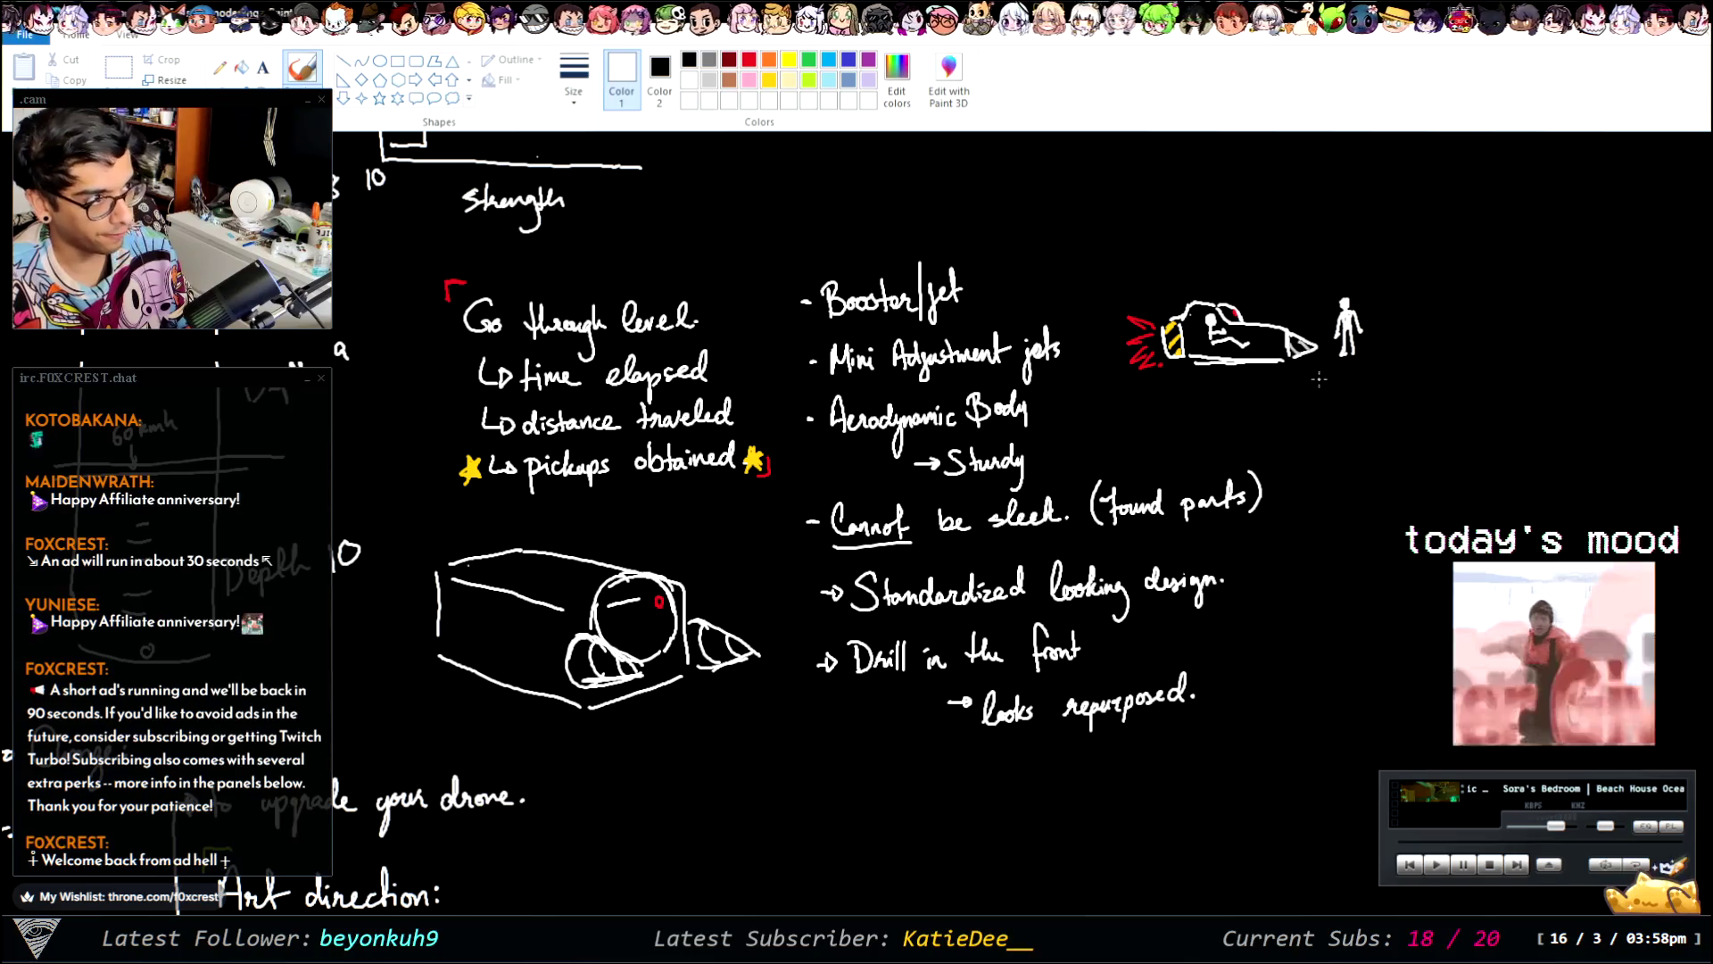
drag(1272, 403, 1274, 433)
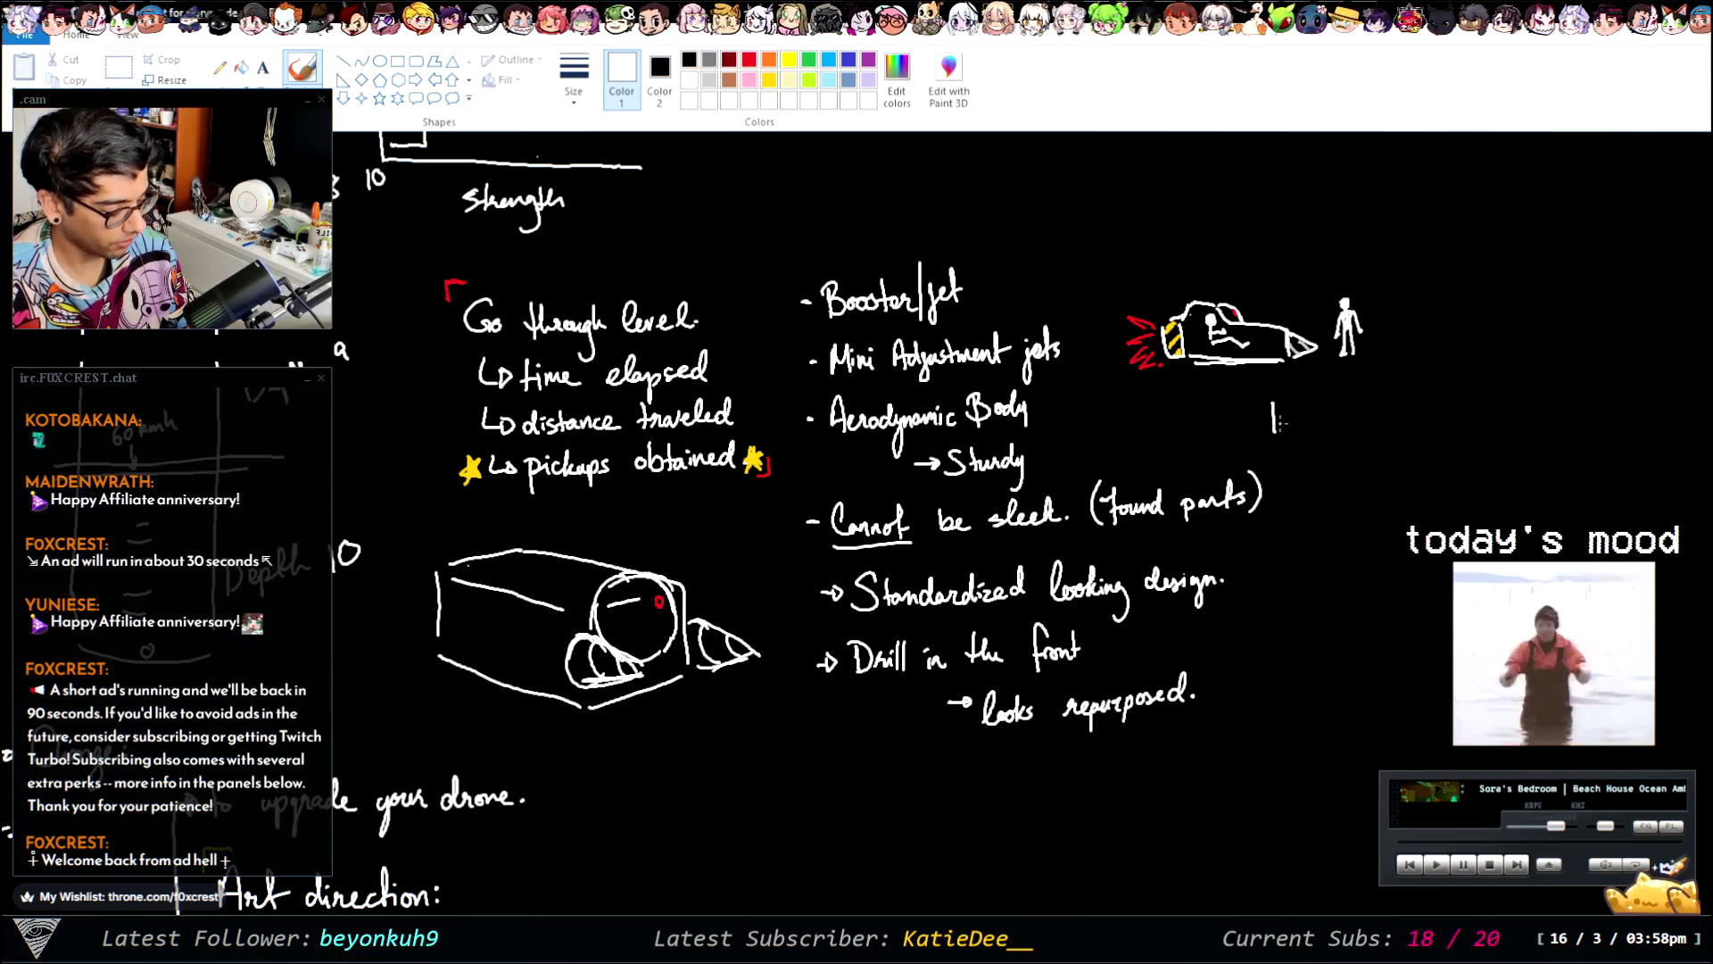
key(ctrl+z)
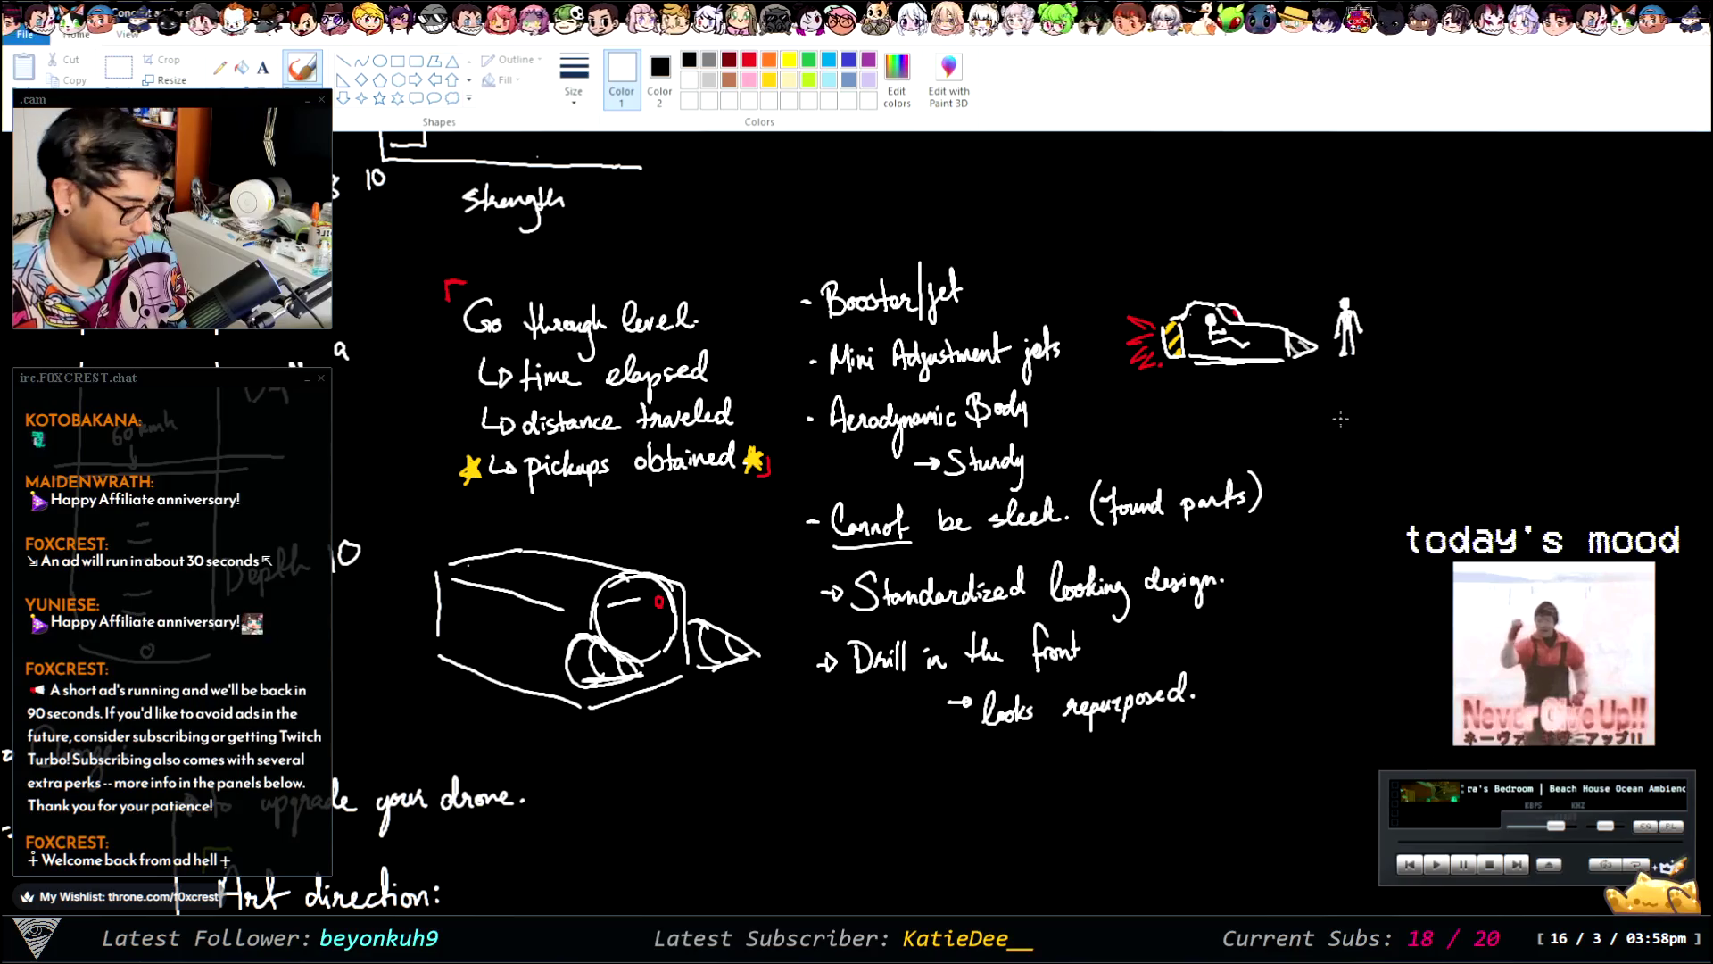
drag(1238, 261, 1236, 288)
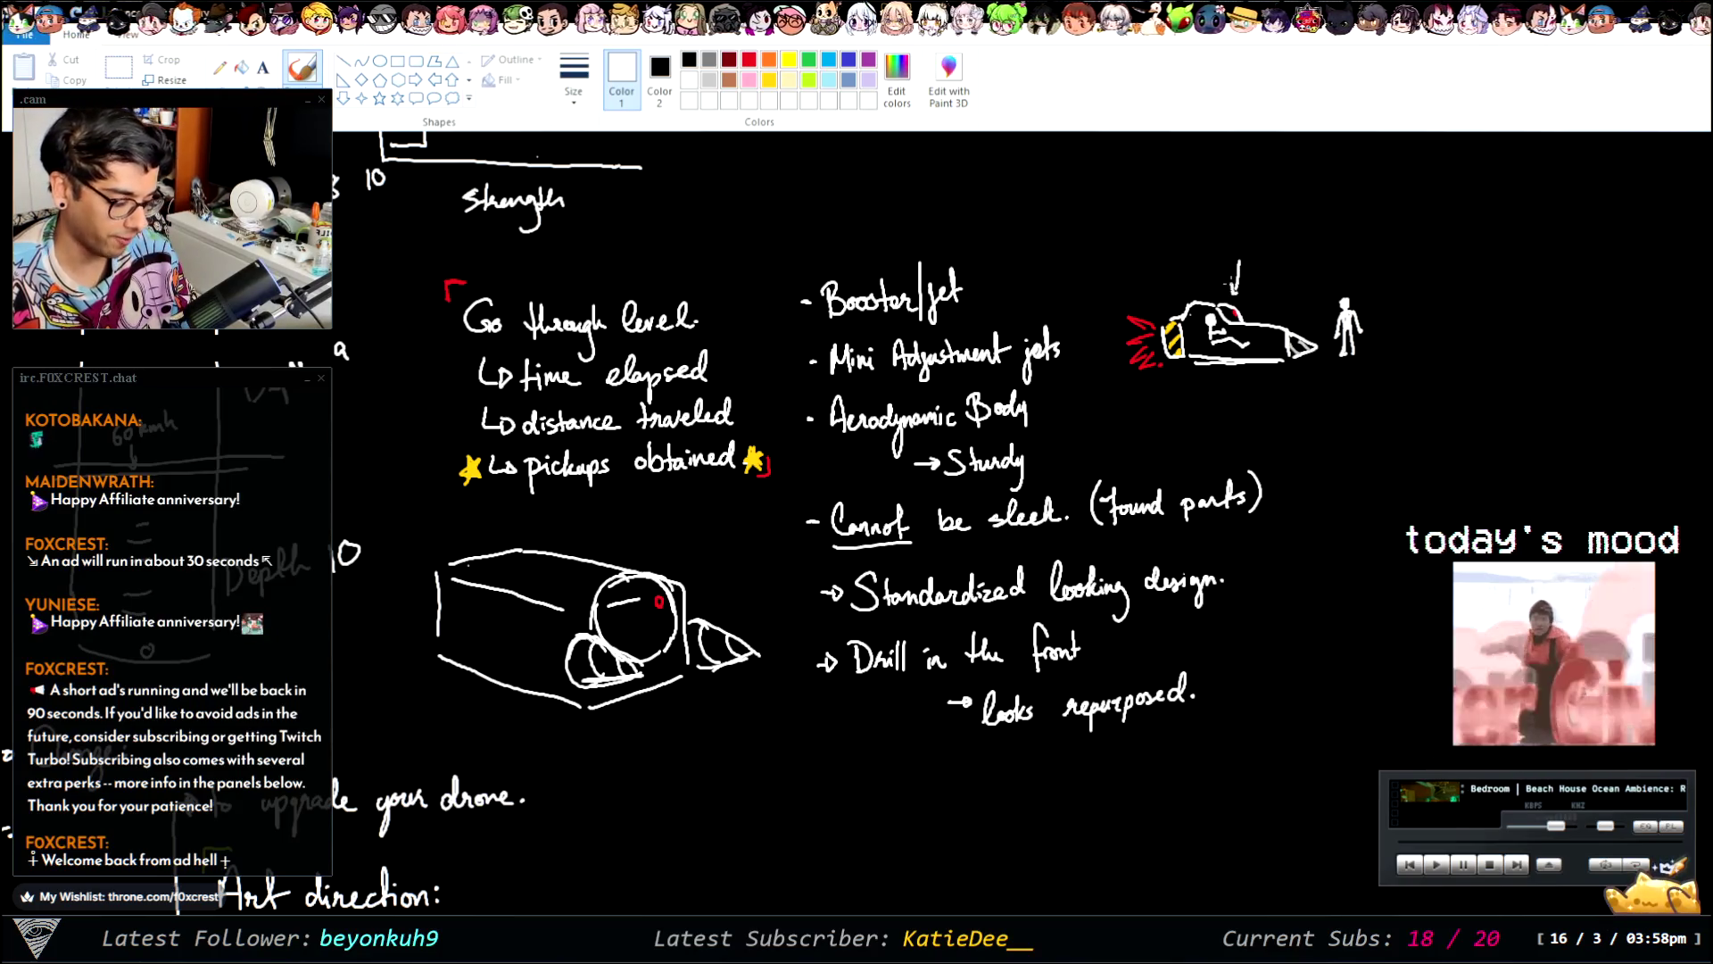
key(ctrl+z)
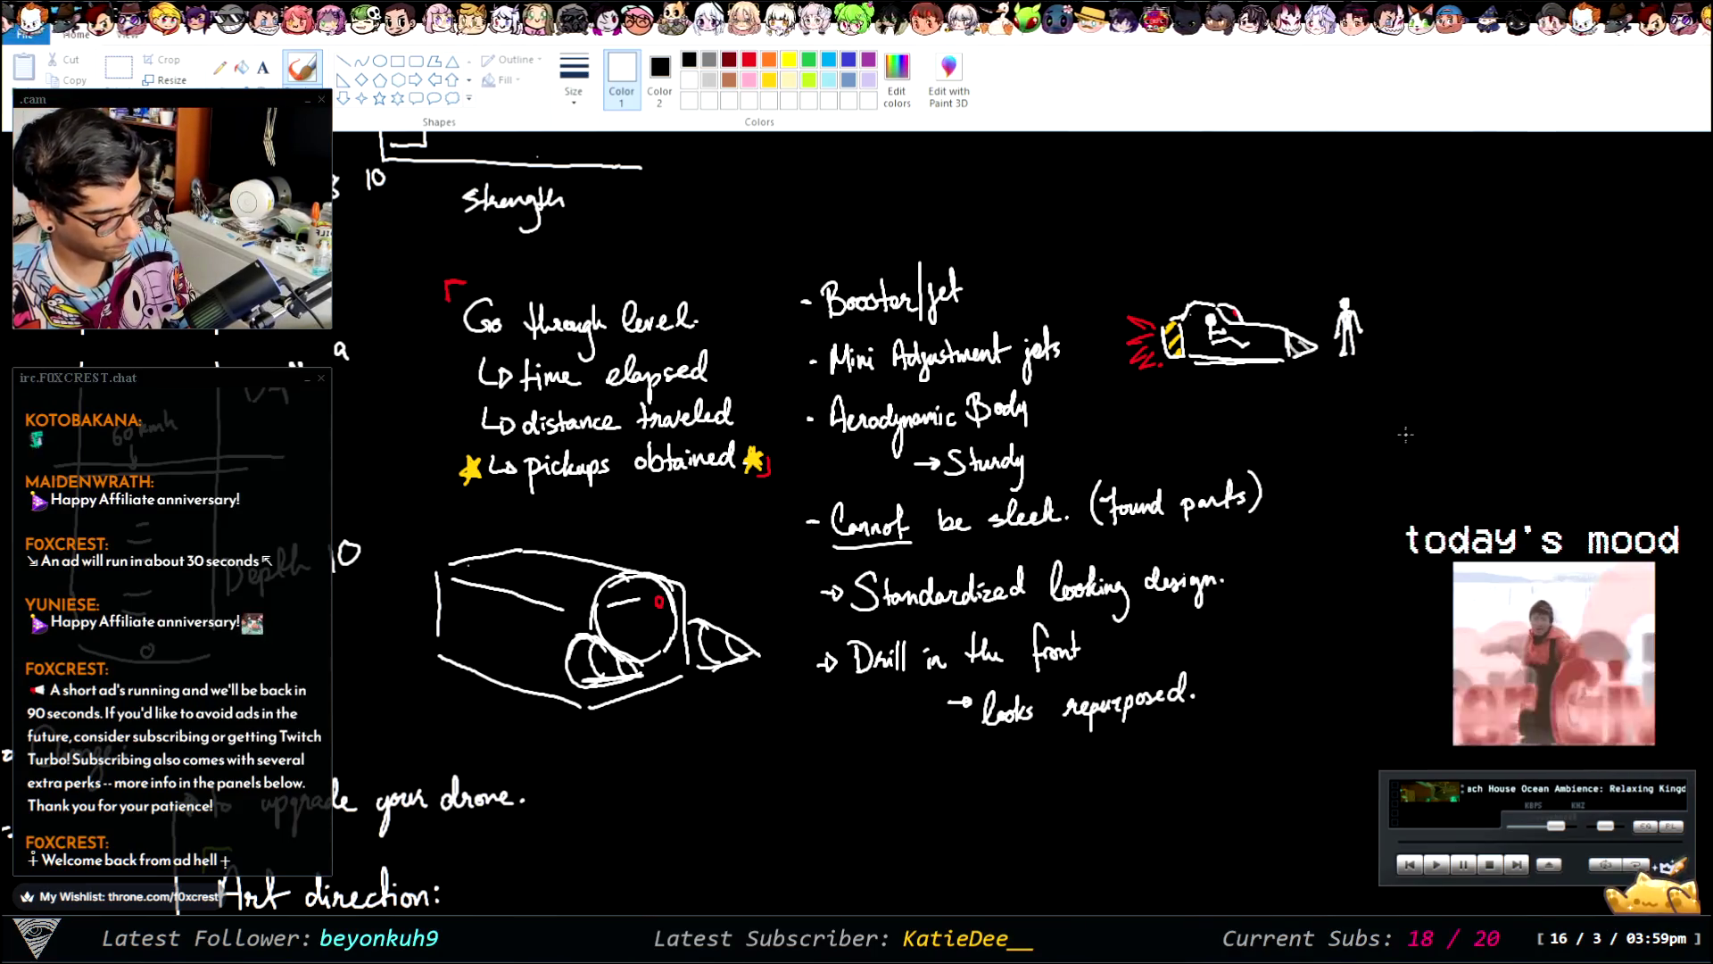
drag(1408, 433, 1419, 449)
key(ctrl+z)
mouse_move(1419, 416)
mouse_down()
mouse_move(1412, 447)
mouse_move(1438, 419)
mouse_move(1266, 377)
mouse_move(1278, 387)
mouse_up()
key(ctrl+z)
key(ctrl+z)
key(ctrl+z)
key(ctrl+z)
key(ctrl+z)
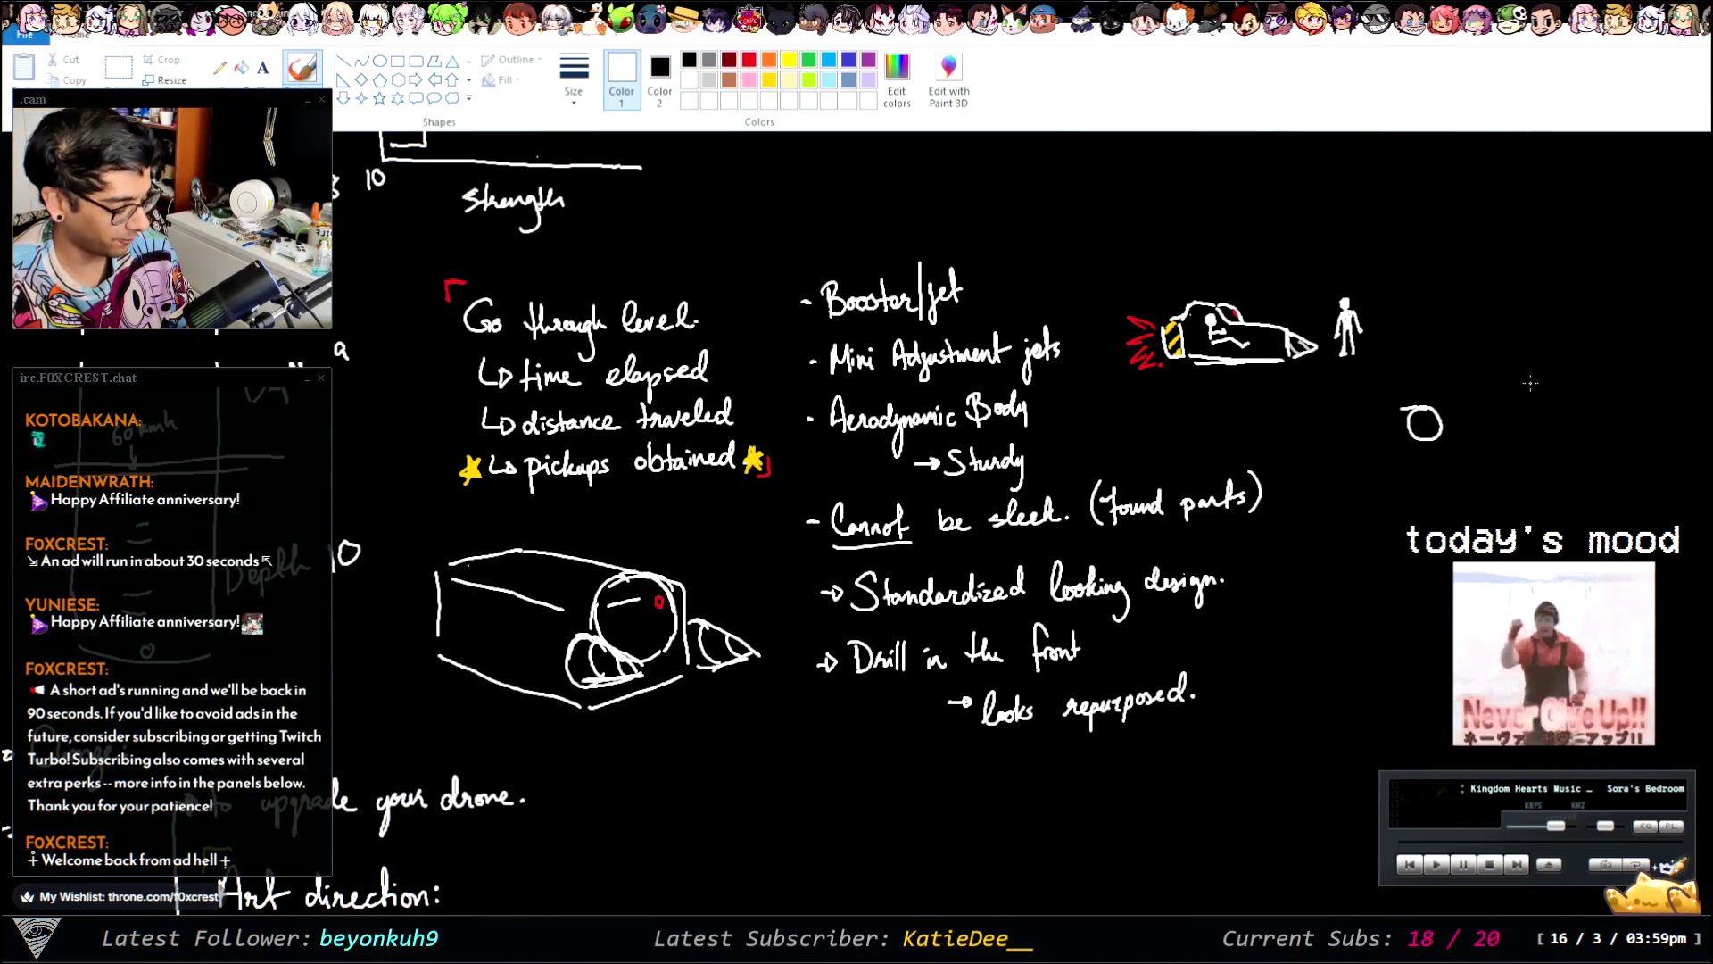
key(ctrl+z)
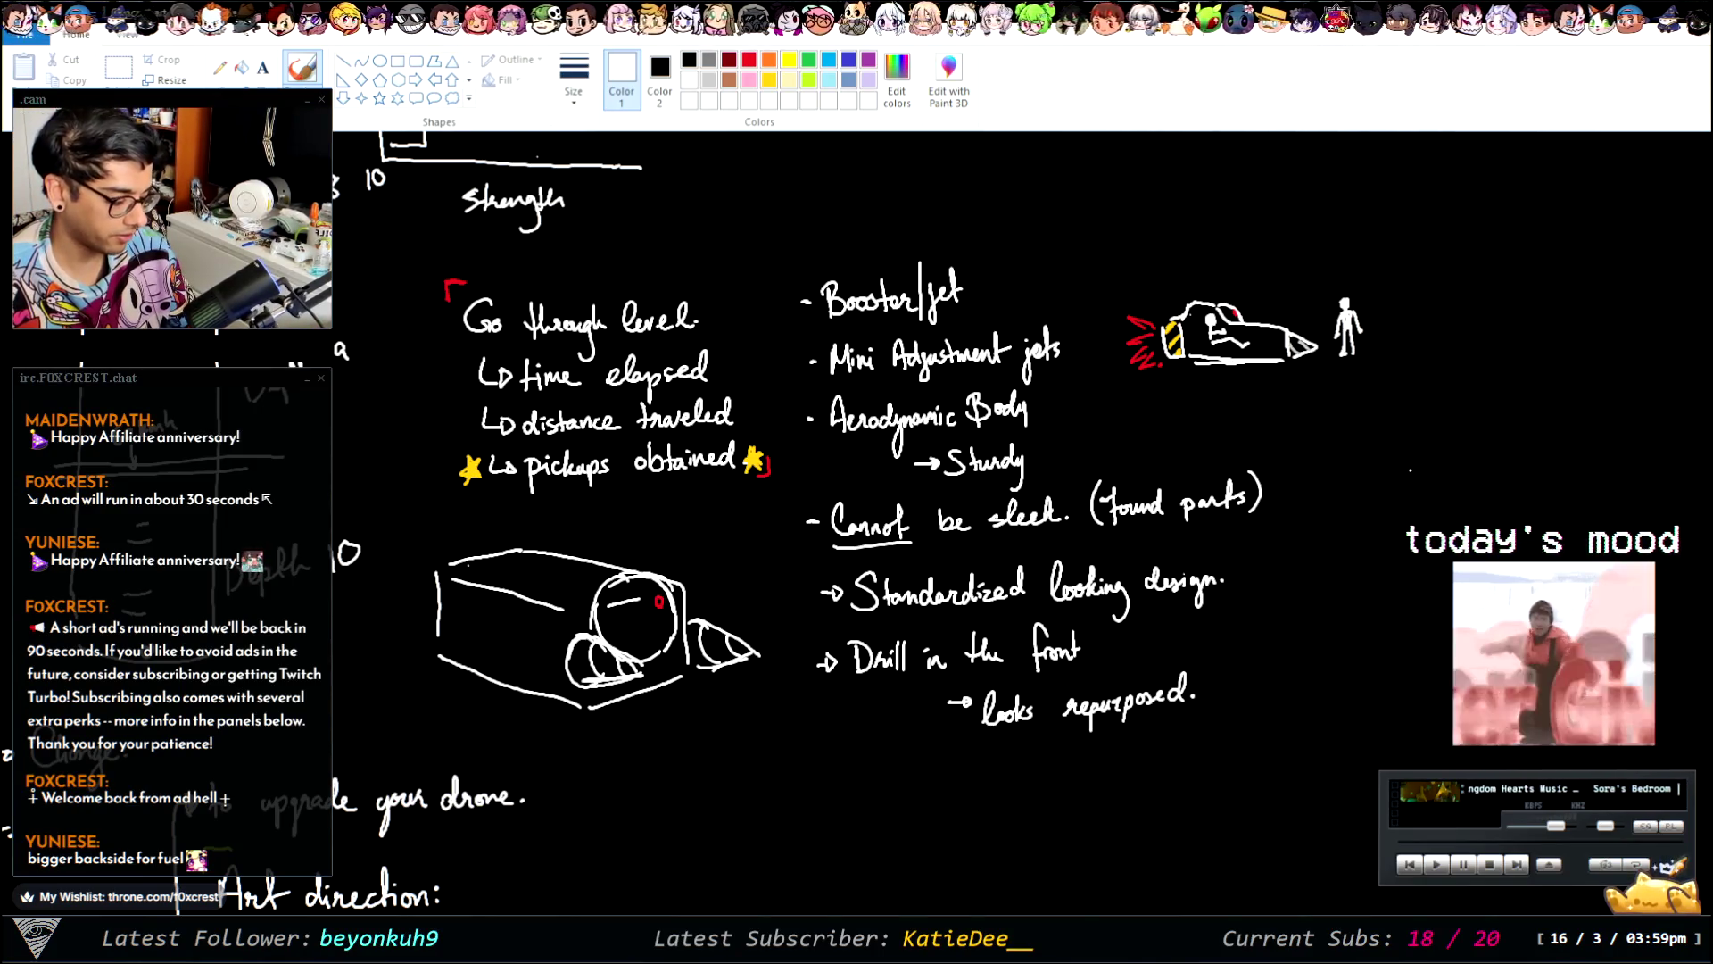
- Draw the two slanted sides of a tapered nozzle shape right of the figure
mouse_move(1393, 429)
mouse_down()
mouse_move(1381, 541)
mouse_move(1428, 580)
mouse_up()
key(ctrl+z)
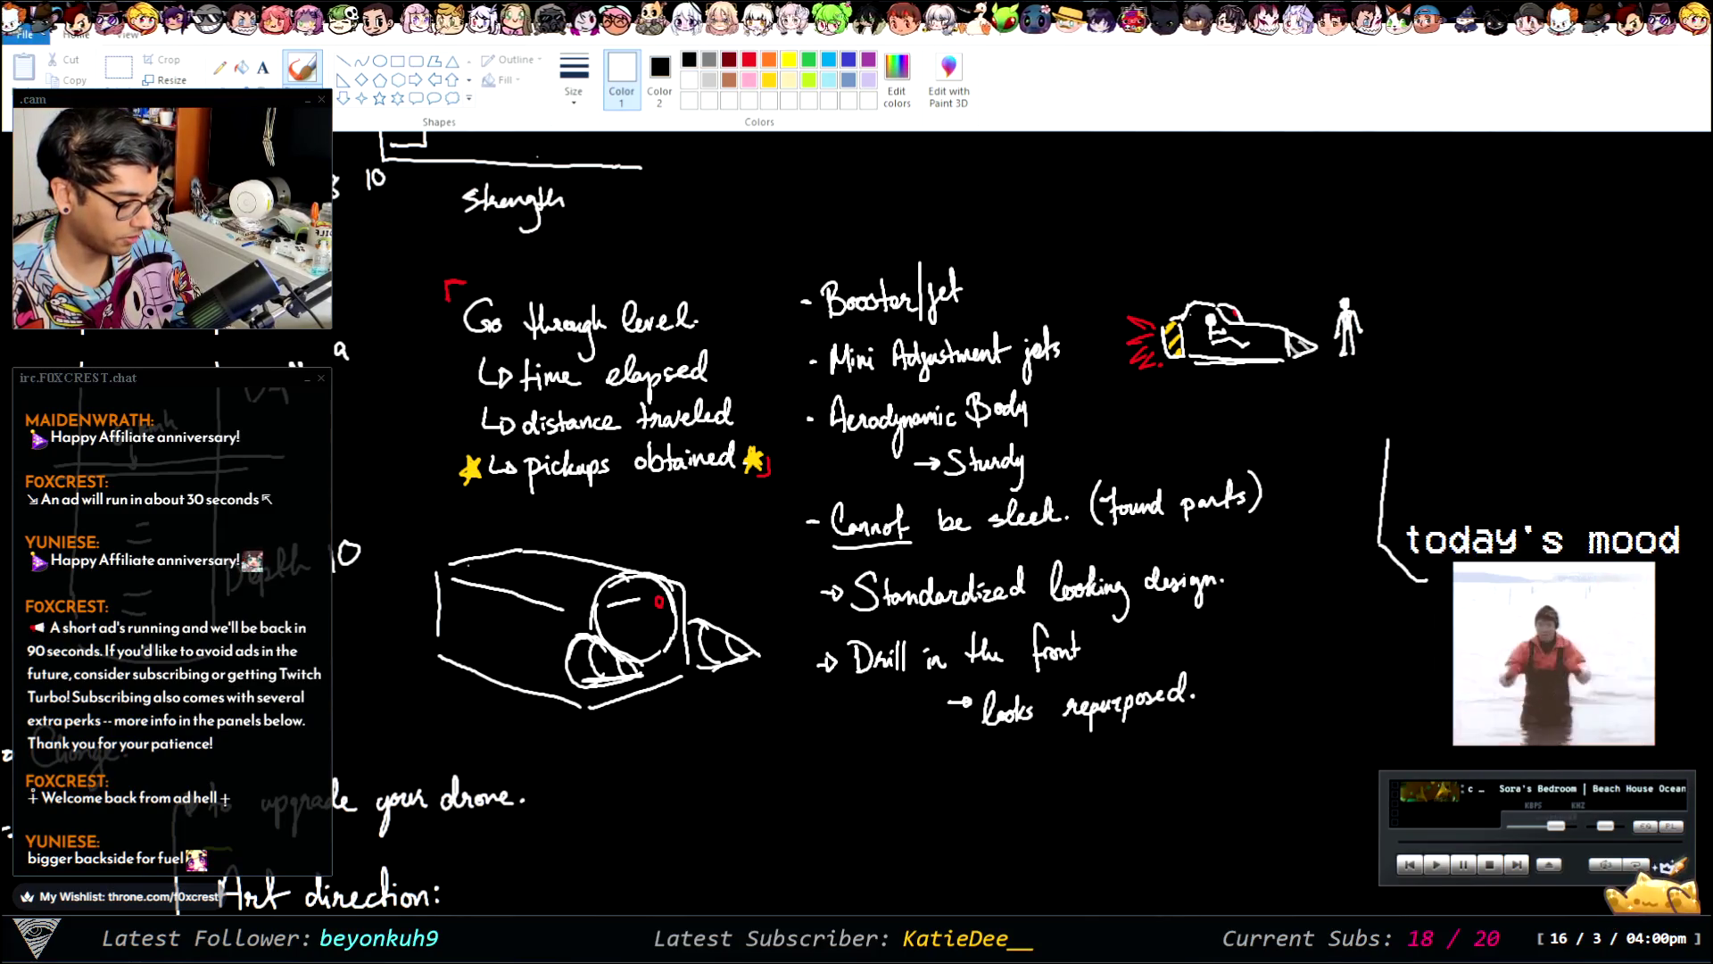
drag(1431, 435, 1439, 466)
key(ctrl+z)
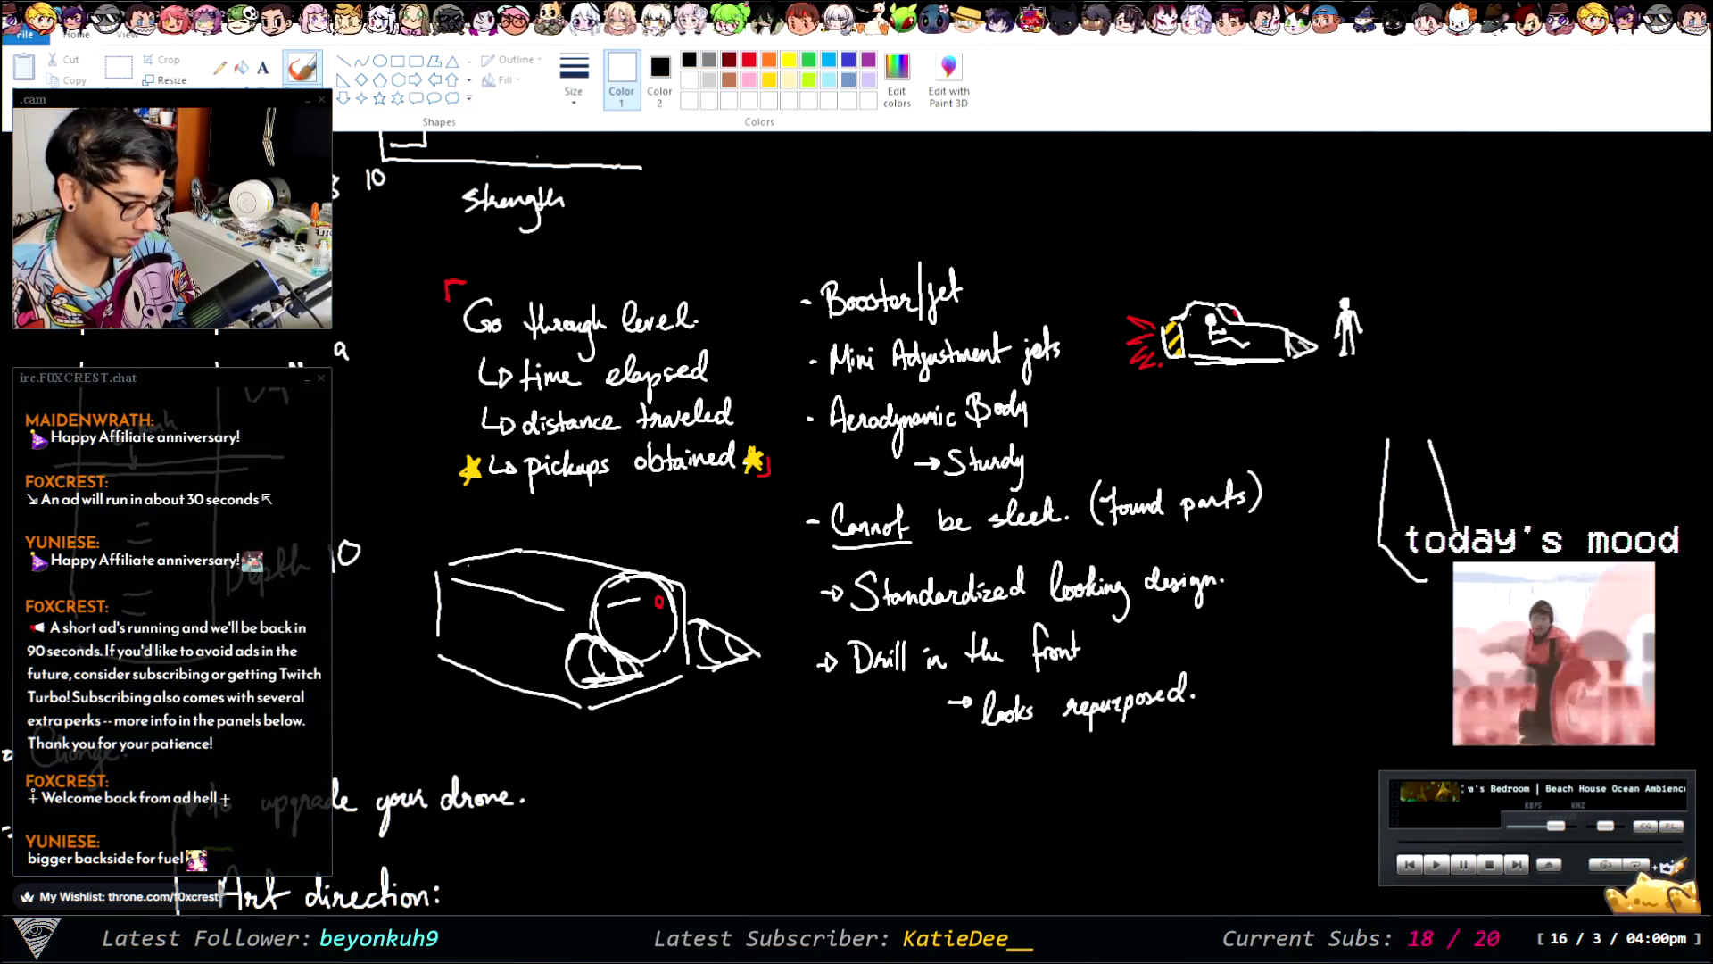
key(ctrl+z)
drag(1430, 439, 1460, 534)
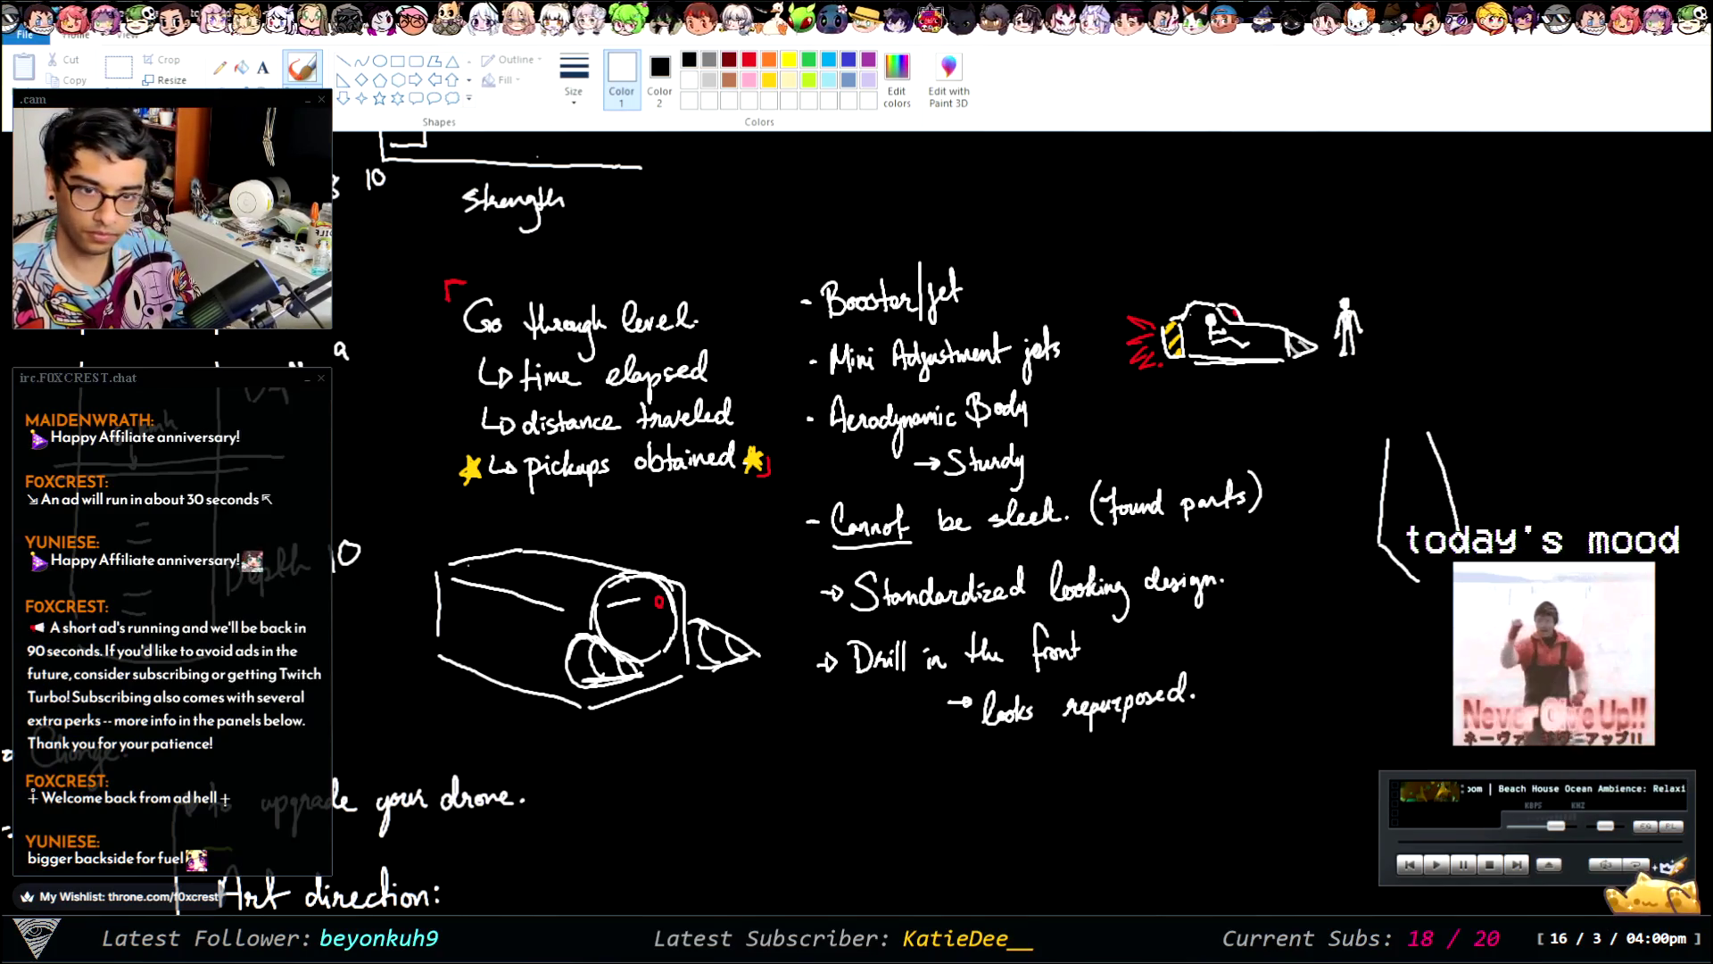
- Move the tapered strokes up beside the drone sketch
click(117, 67)
drag(1478, 417, 1329, 607)
drag(1428, 541, 1460, 323)
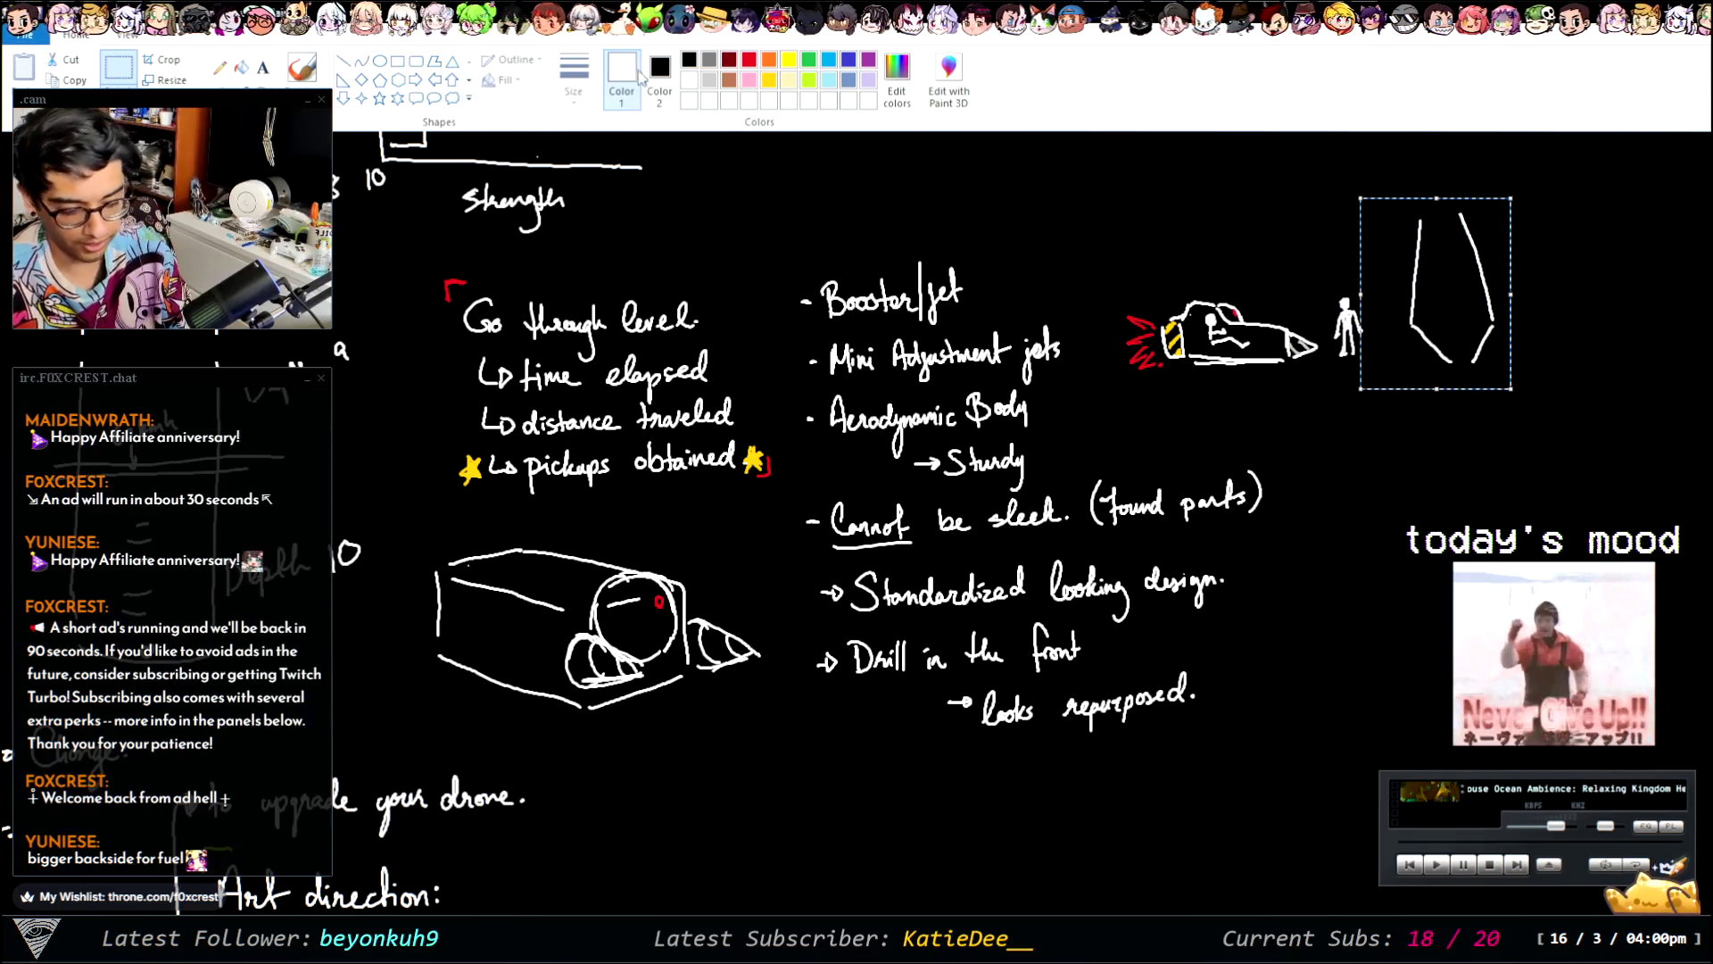
- Add two crossbars inside the tapered shape, discarding the trial wing strokes
click(302, 70)
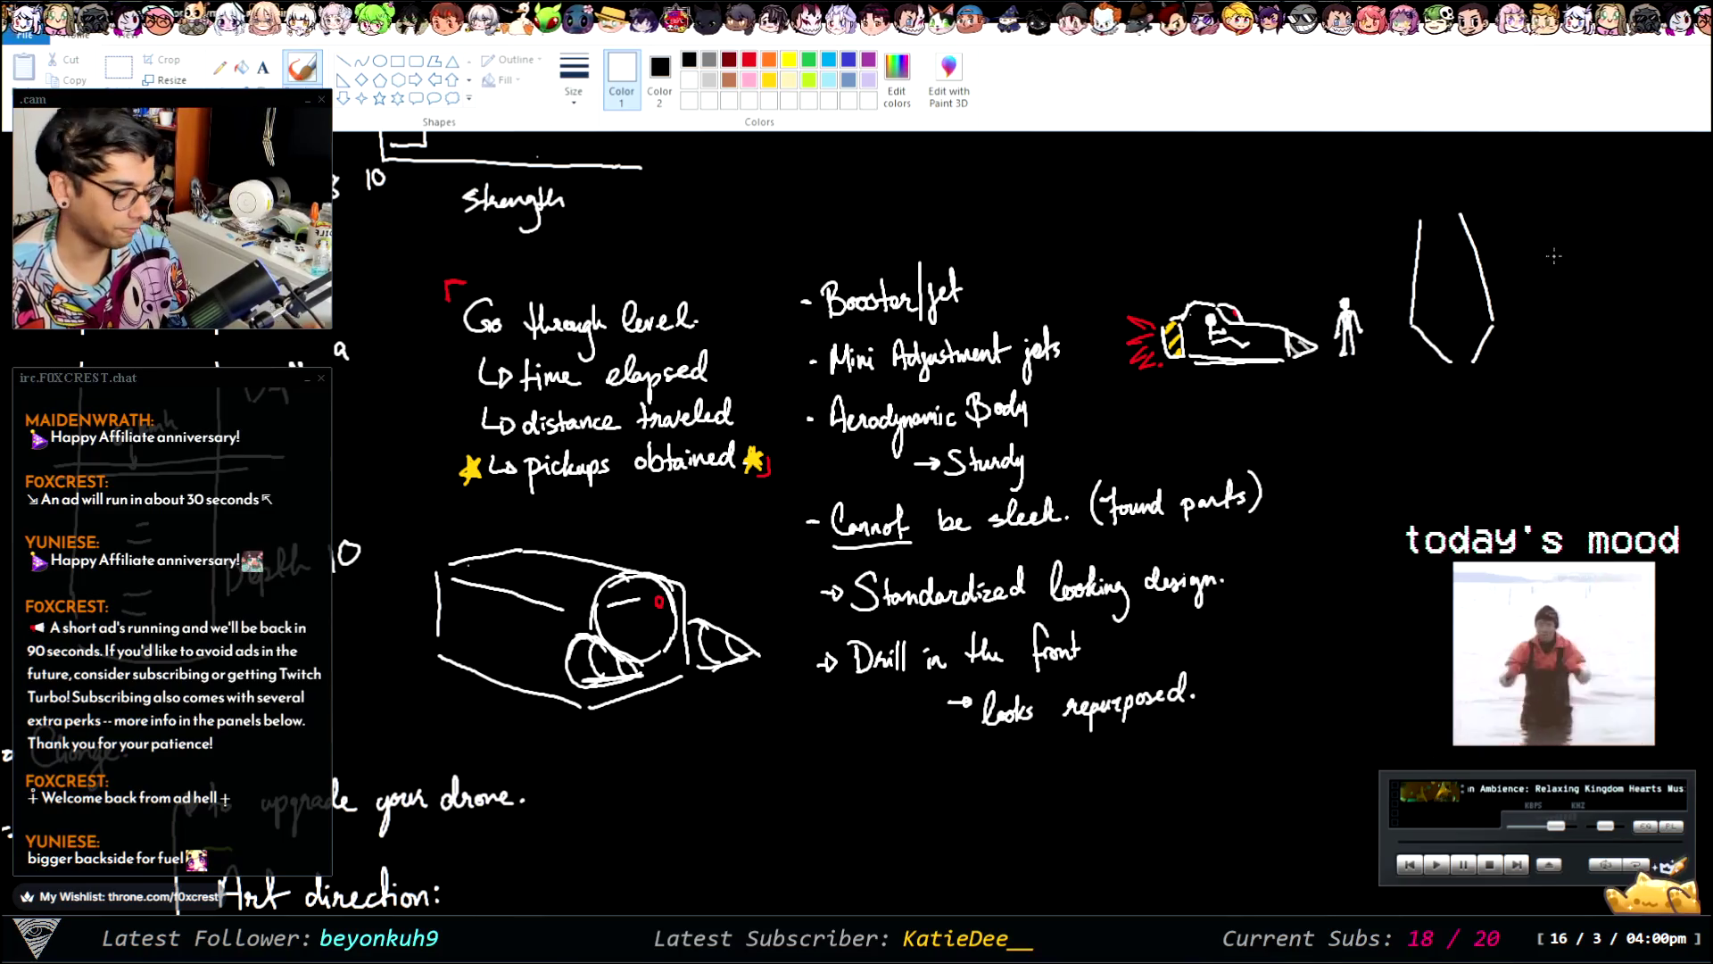
drag(1479, 247, 1492, 318)
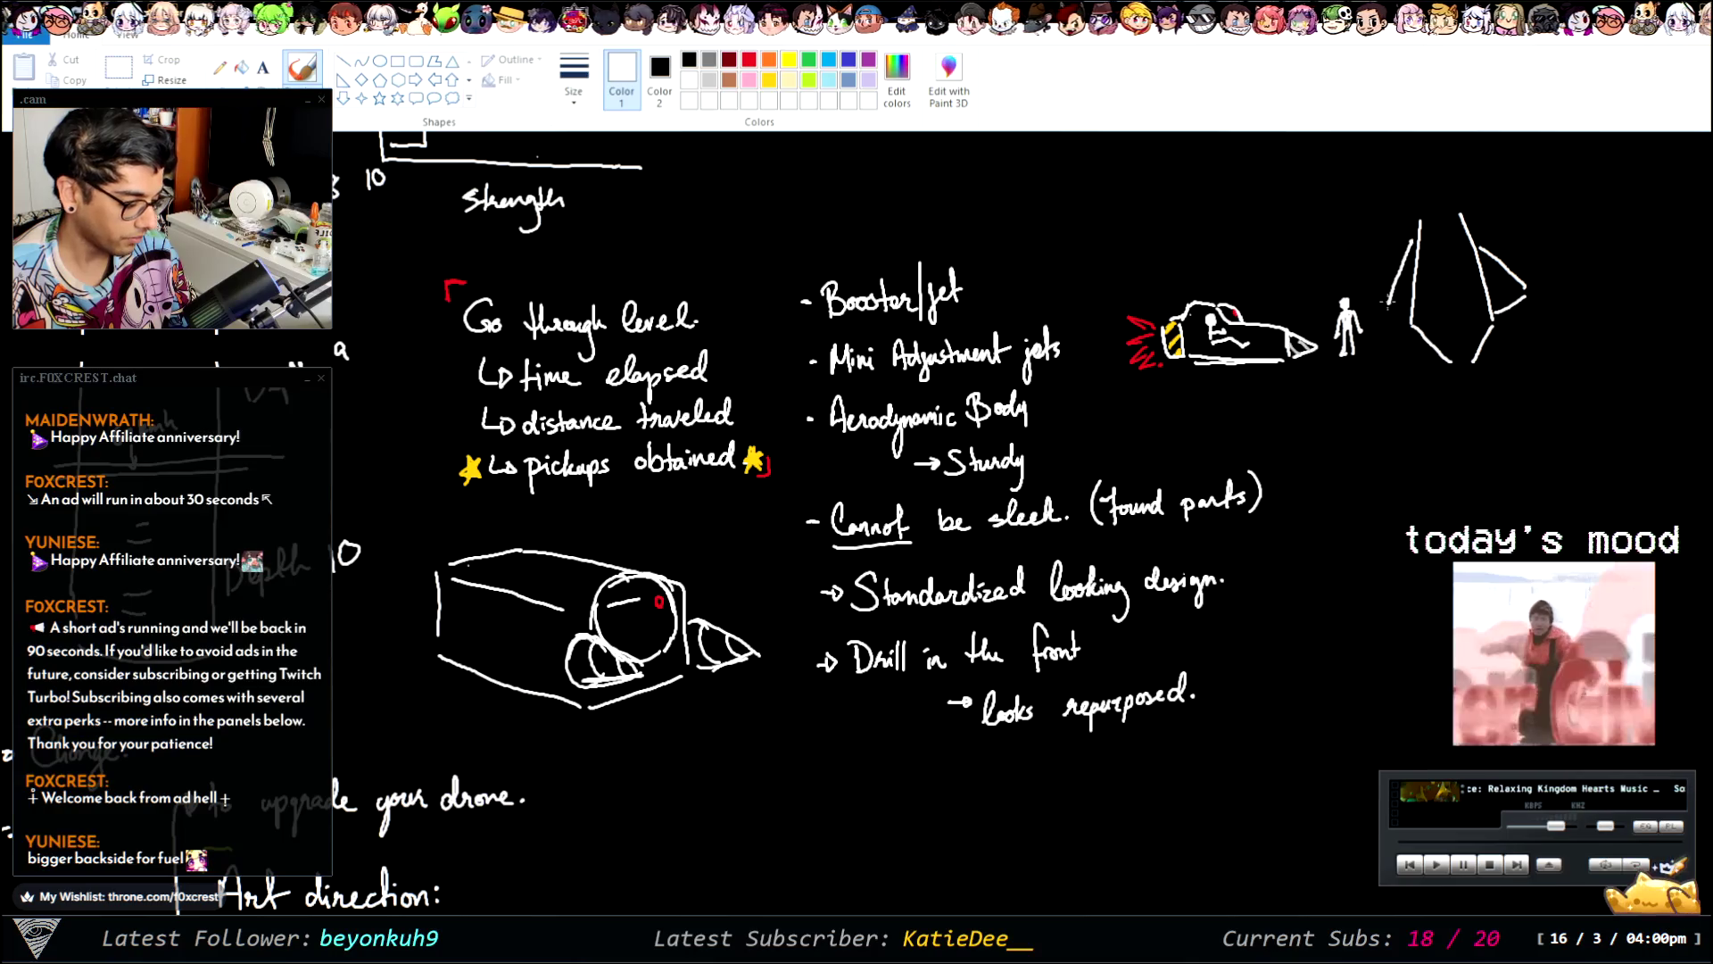
mouse_move(1408, 243)
mouse_down()
mouse_move(1372, 303)
mouse_move(1405, 319)
mouse_up()
key(ctrl+z)
key(ctrl+z)
key(ctrl+z)
key(ctrl+z)
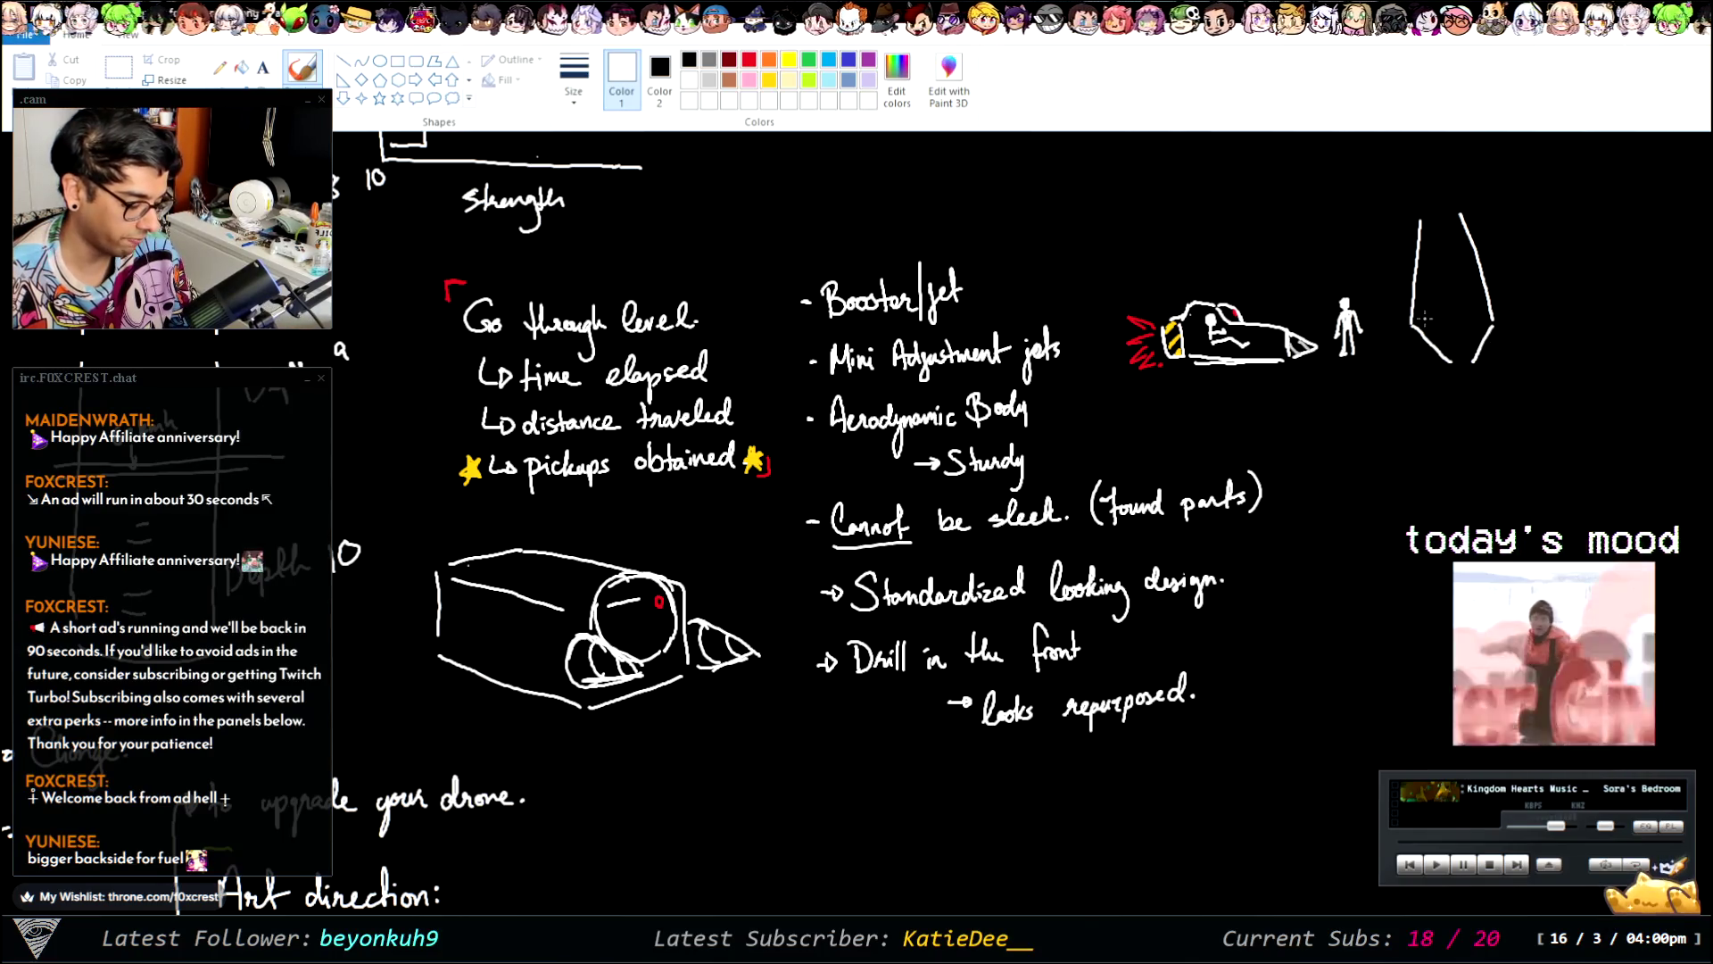
drag(1420, 265, 1474, 263)
mouse_move(1415, 319)
mouse_down()
mouse_move(1478, 320)
mouse_move(1440, 350)
mouse_move(1464, 353)
mouse_up()
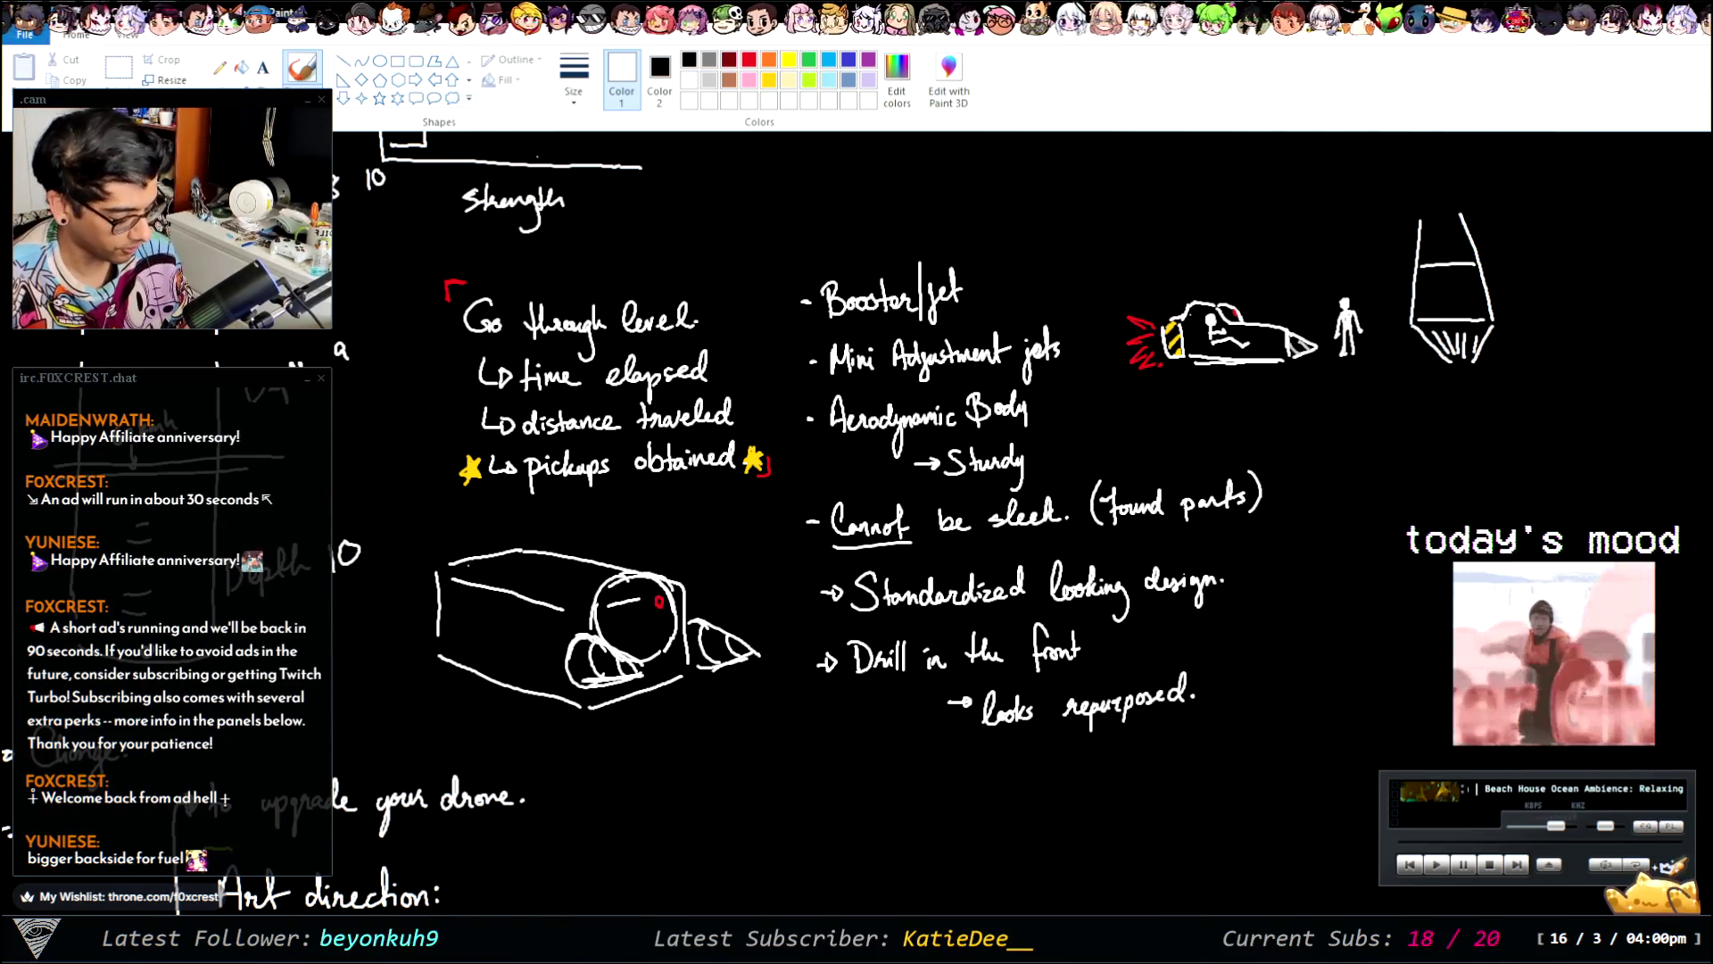
- Select the UI mockup sketch and try moving it right and down, then undo
scroll(1622, 452, left, 5)
scroll(1622, 452, left, 6)
scroll(1622, 453, left, 3)
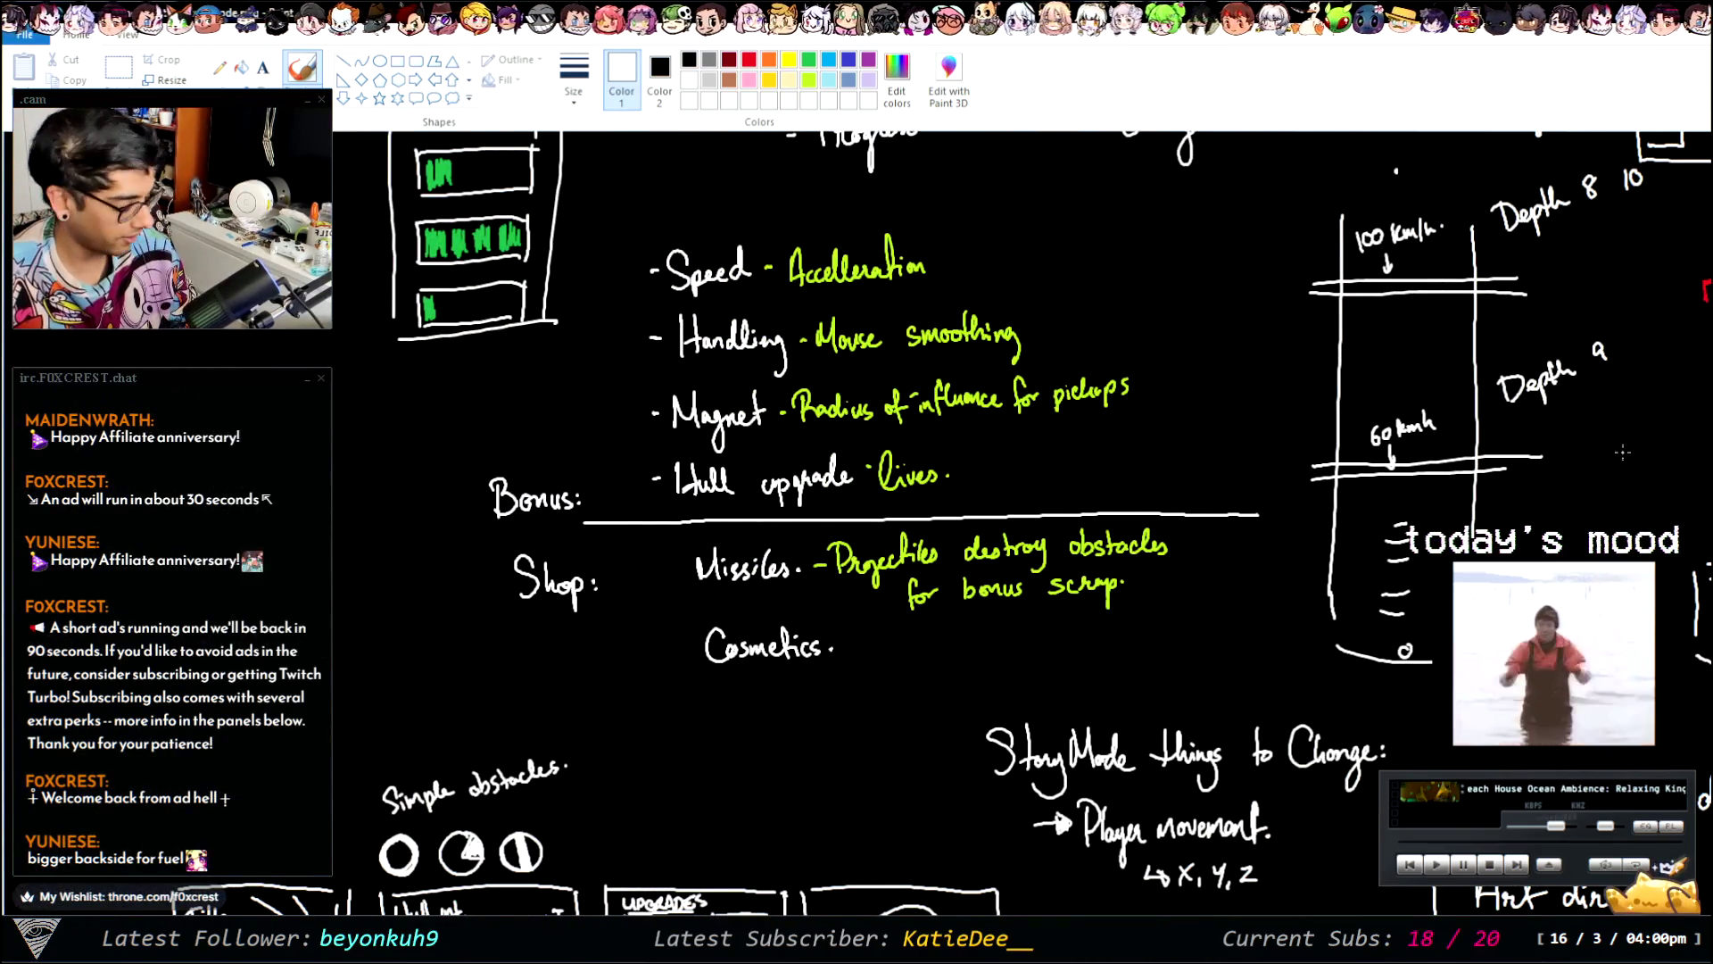
scroll(836, 622, down, 8)
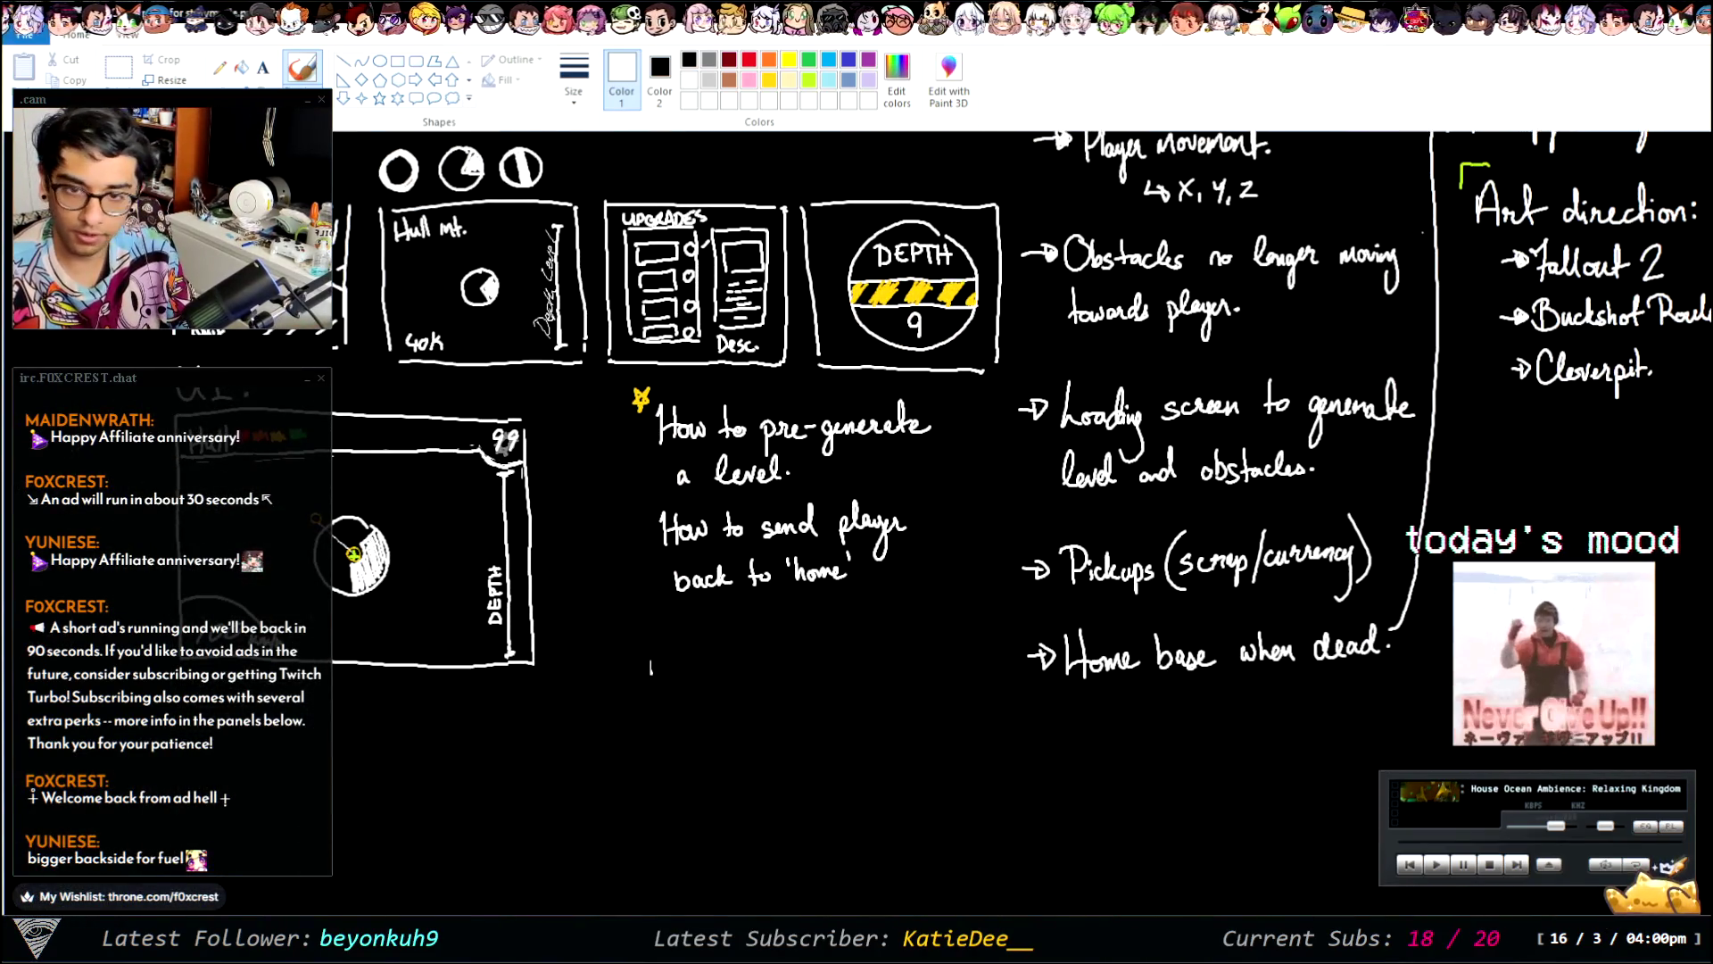
click(118, 67)
drag(159, 362, 560, 687)
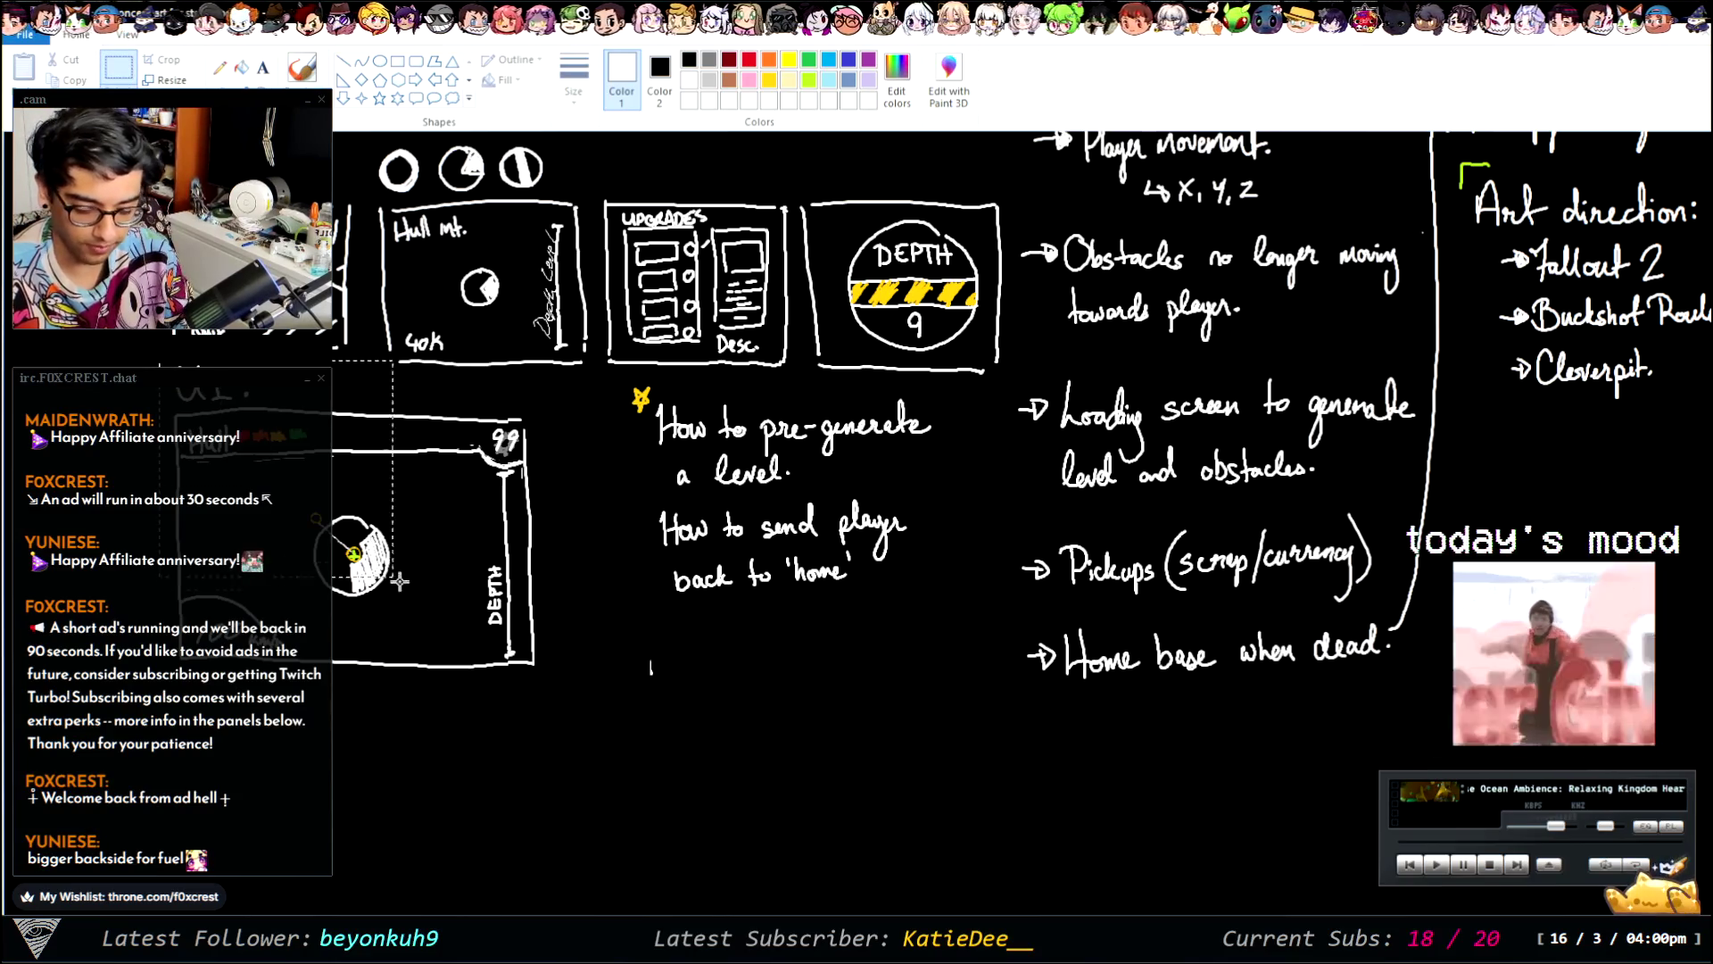
drag(498, 593, 928, 807)
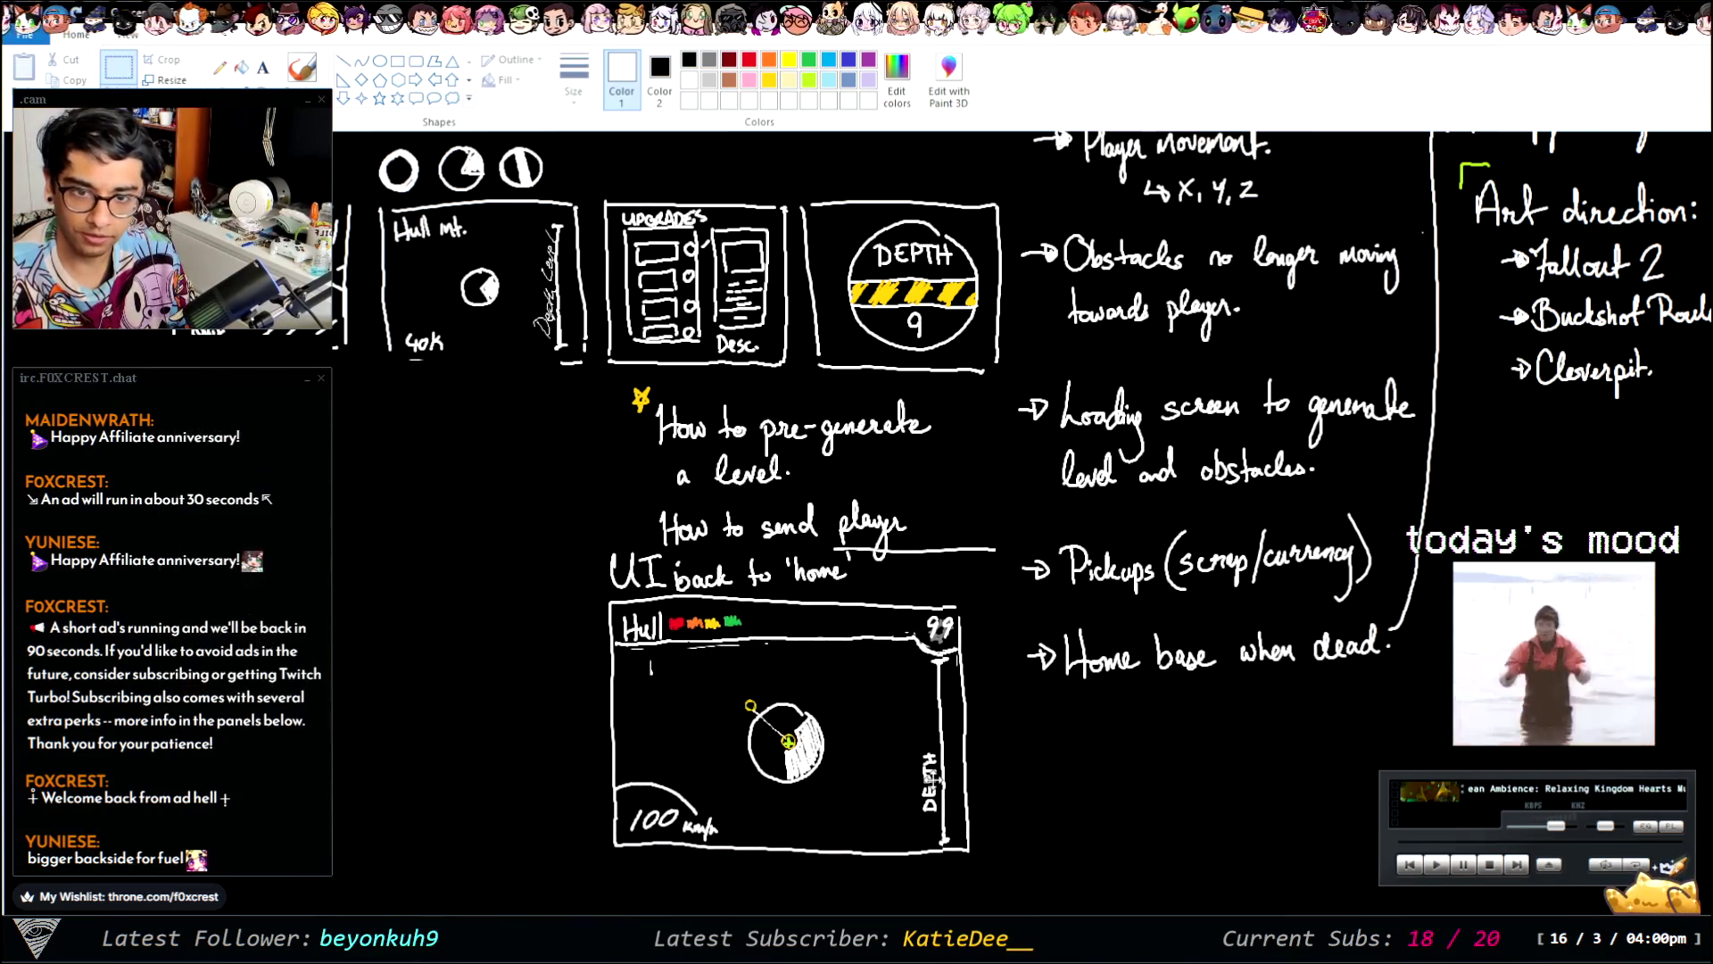
key(ctrl+z)
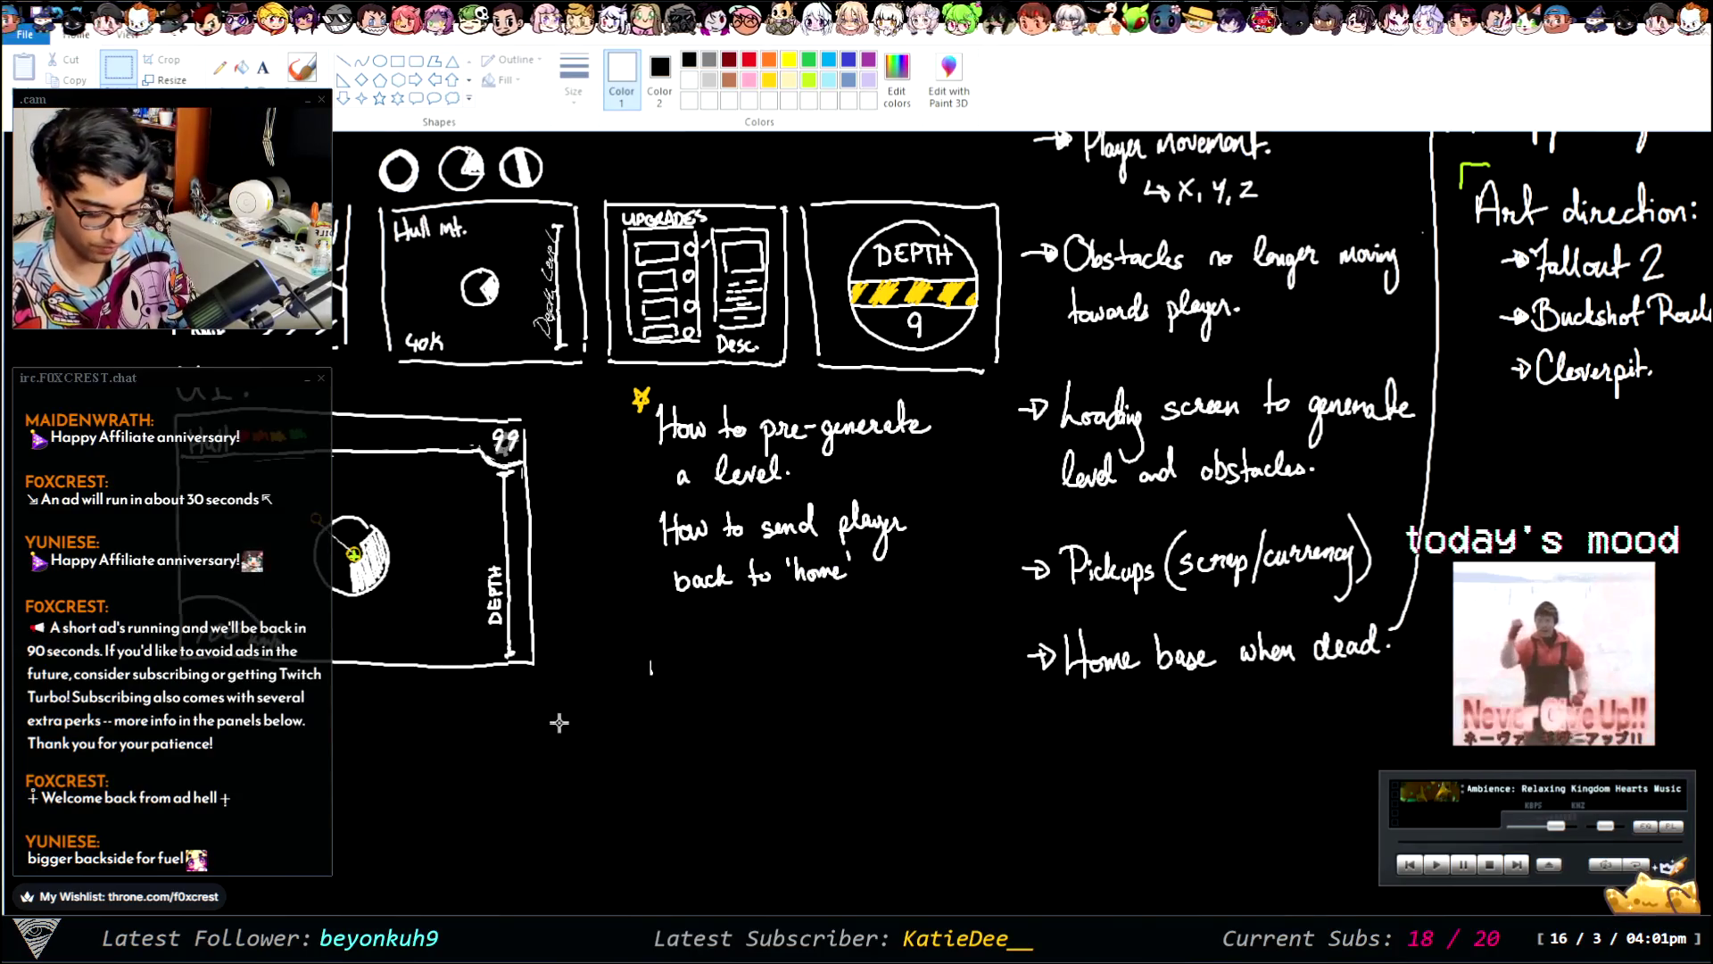
- Reselect the whole UI mockup and place it below the level-generation questions
drag(150, 361, 421, 589)
key(Escape)
drag(151, 374, 558, 722)
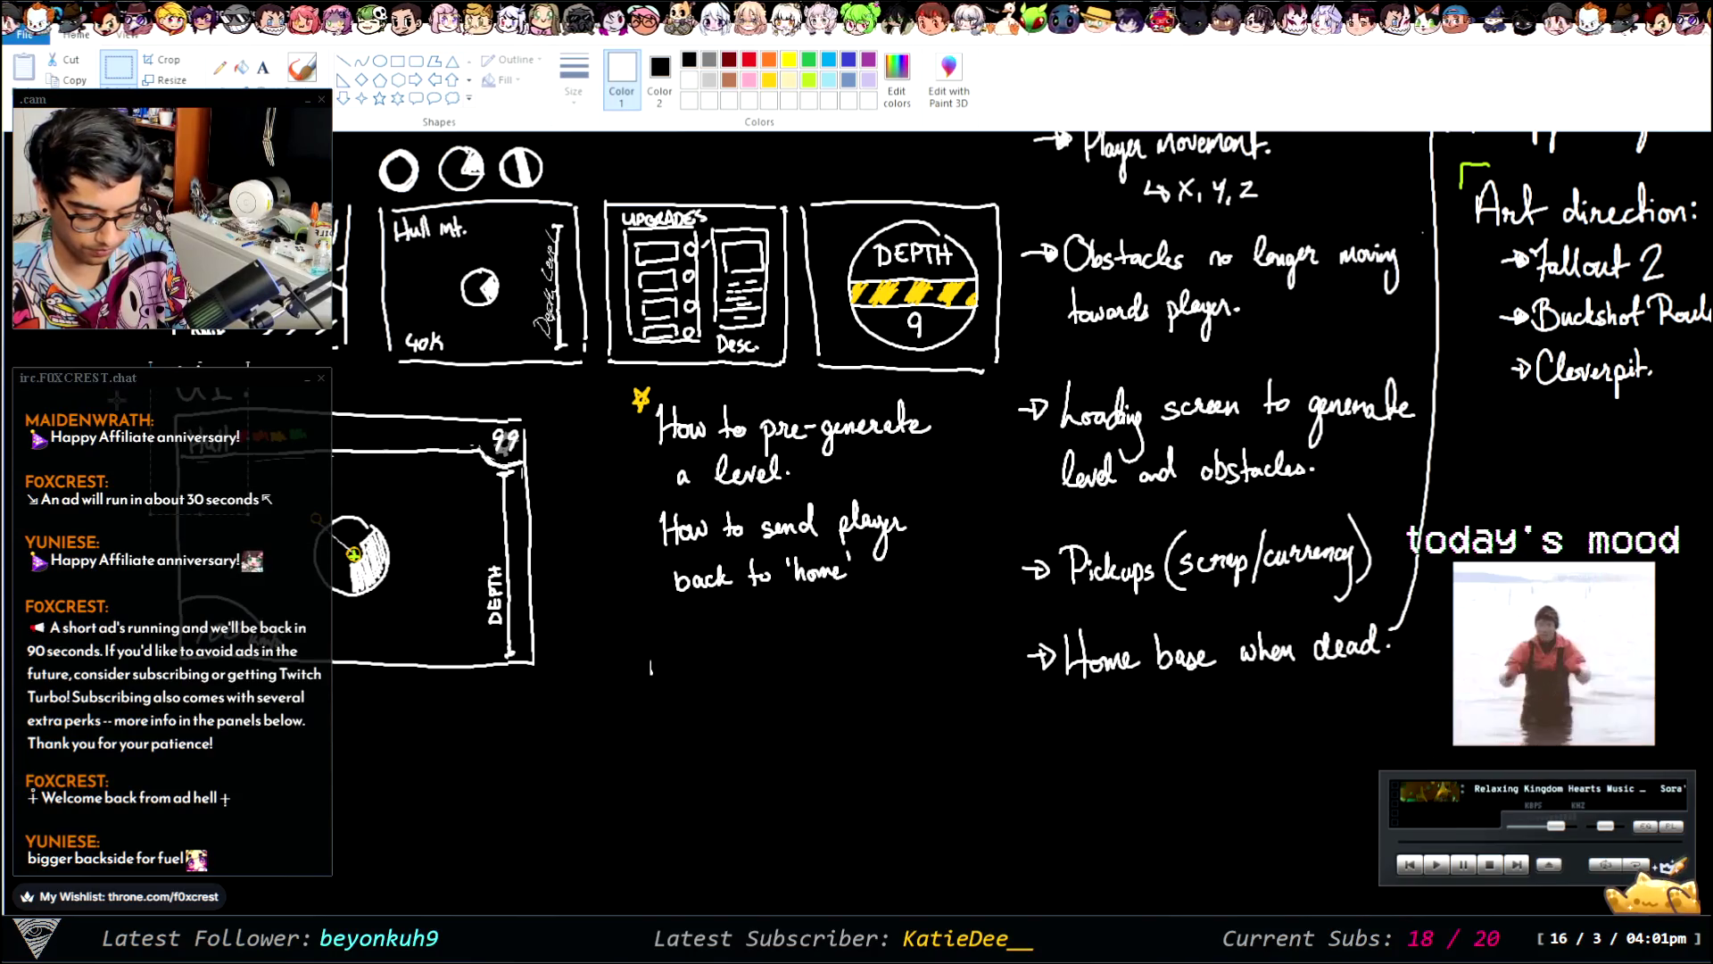
mouse_move(419, 551)
mouse_down()
mouse_move(793, 764)
mouse_move(774, 762)
mouse_up()
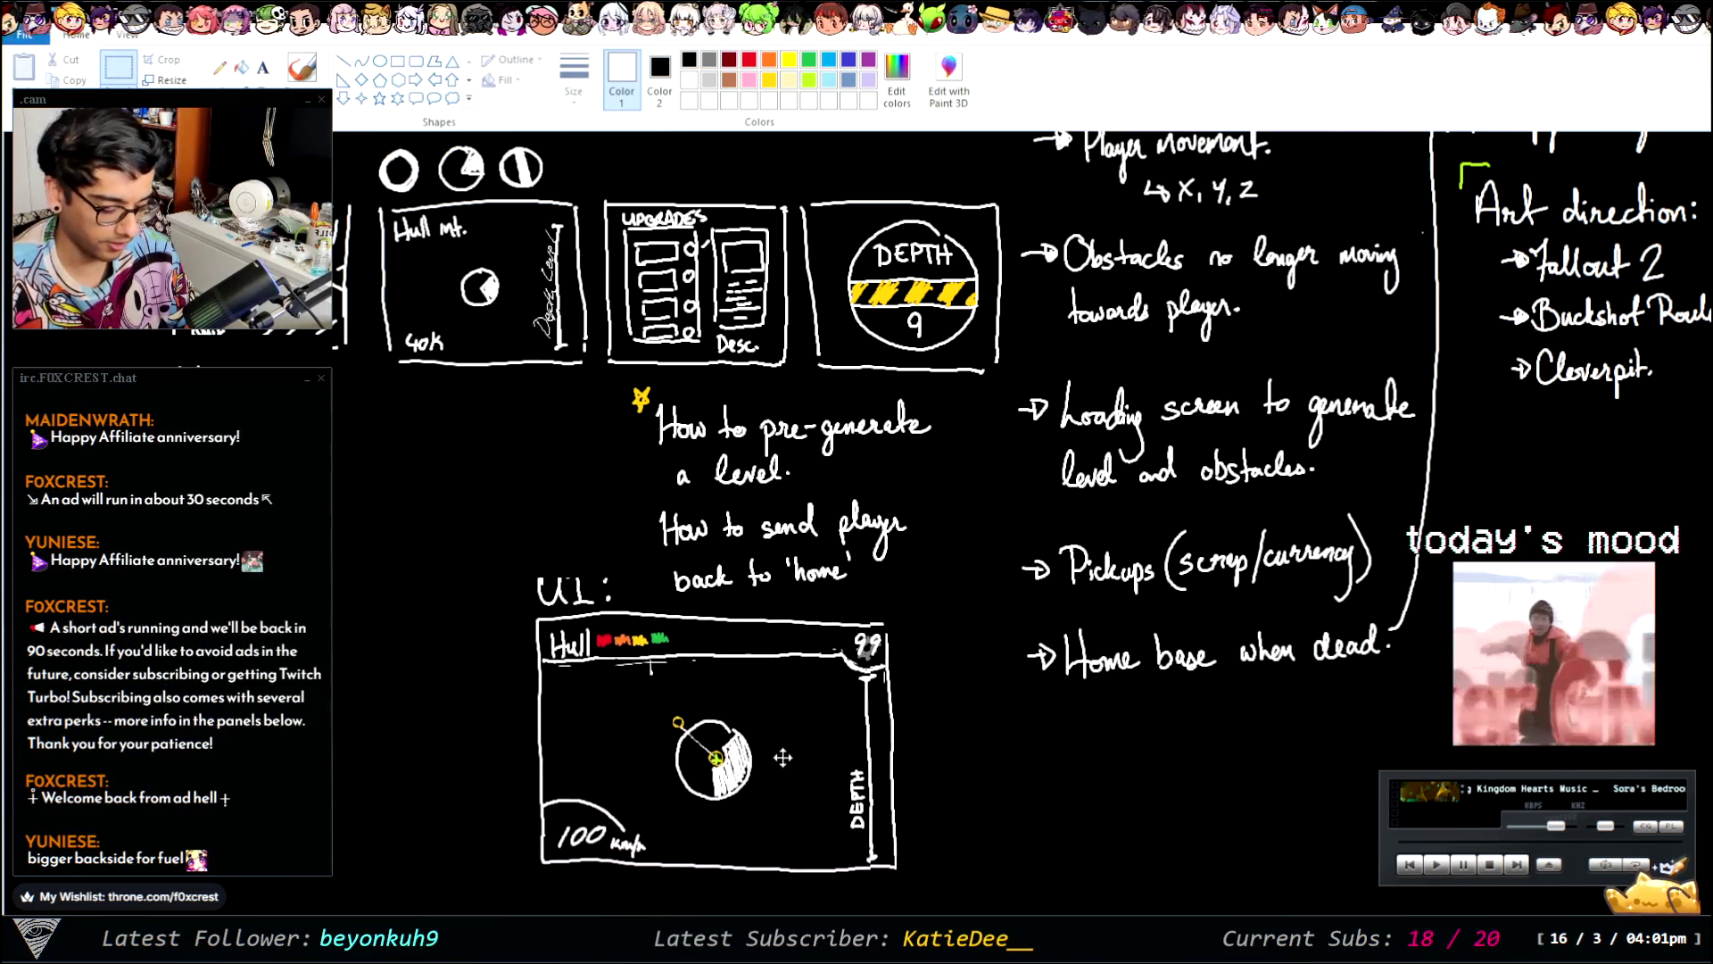
scroll(785, 754, right, 5)
scroll(1277, 807, right, 4)
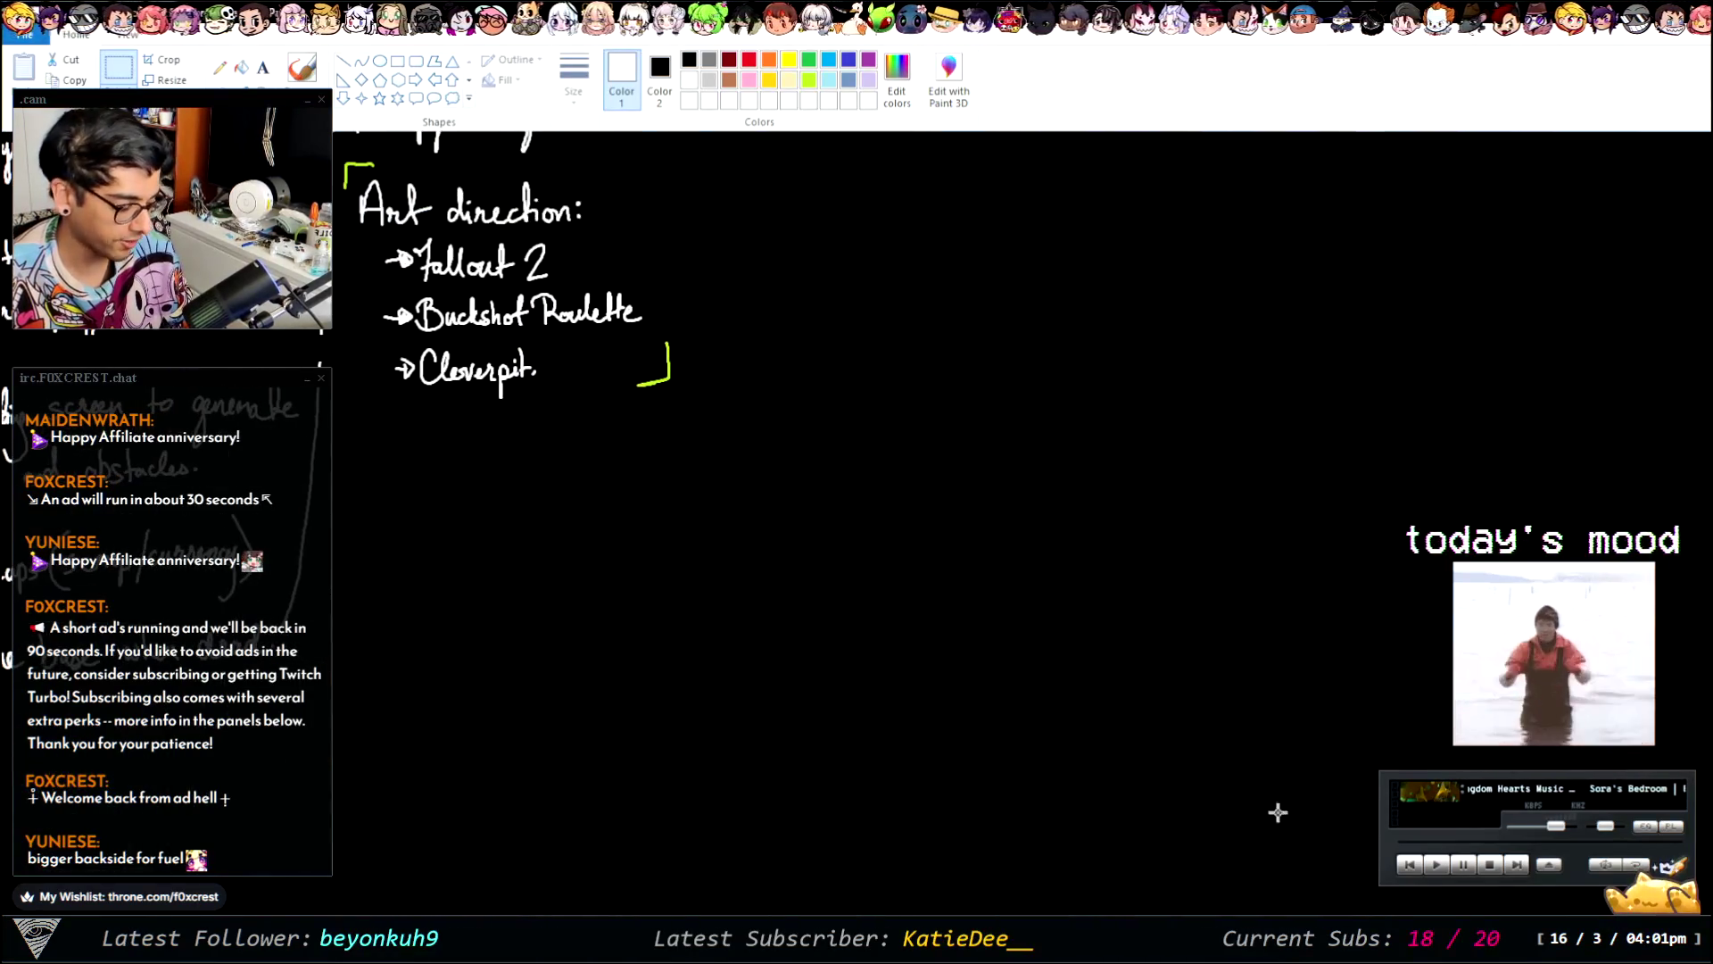
scroll(1278, 807, up, 3)
scroll(1277, 808, up, 3)
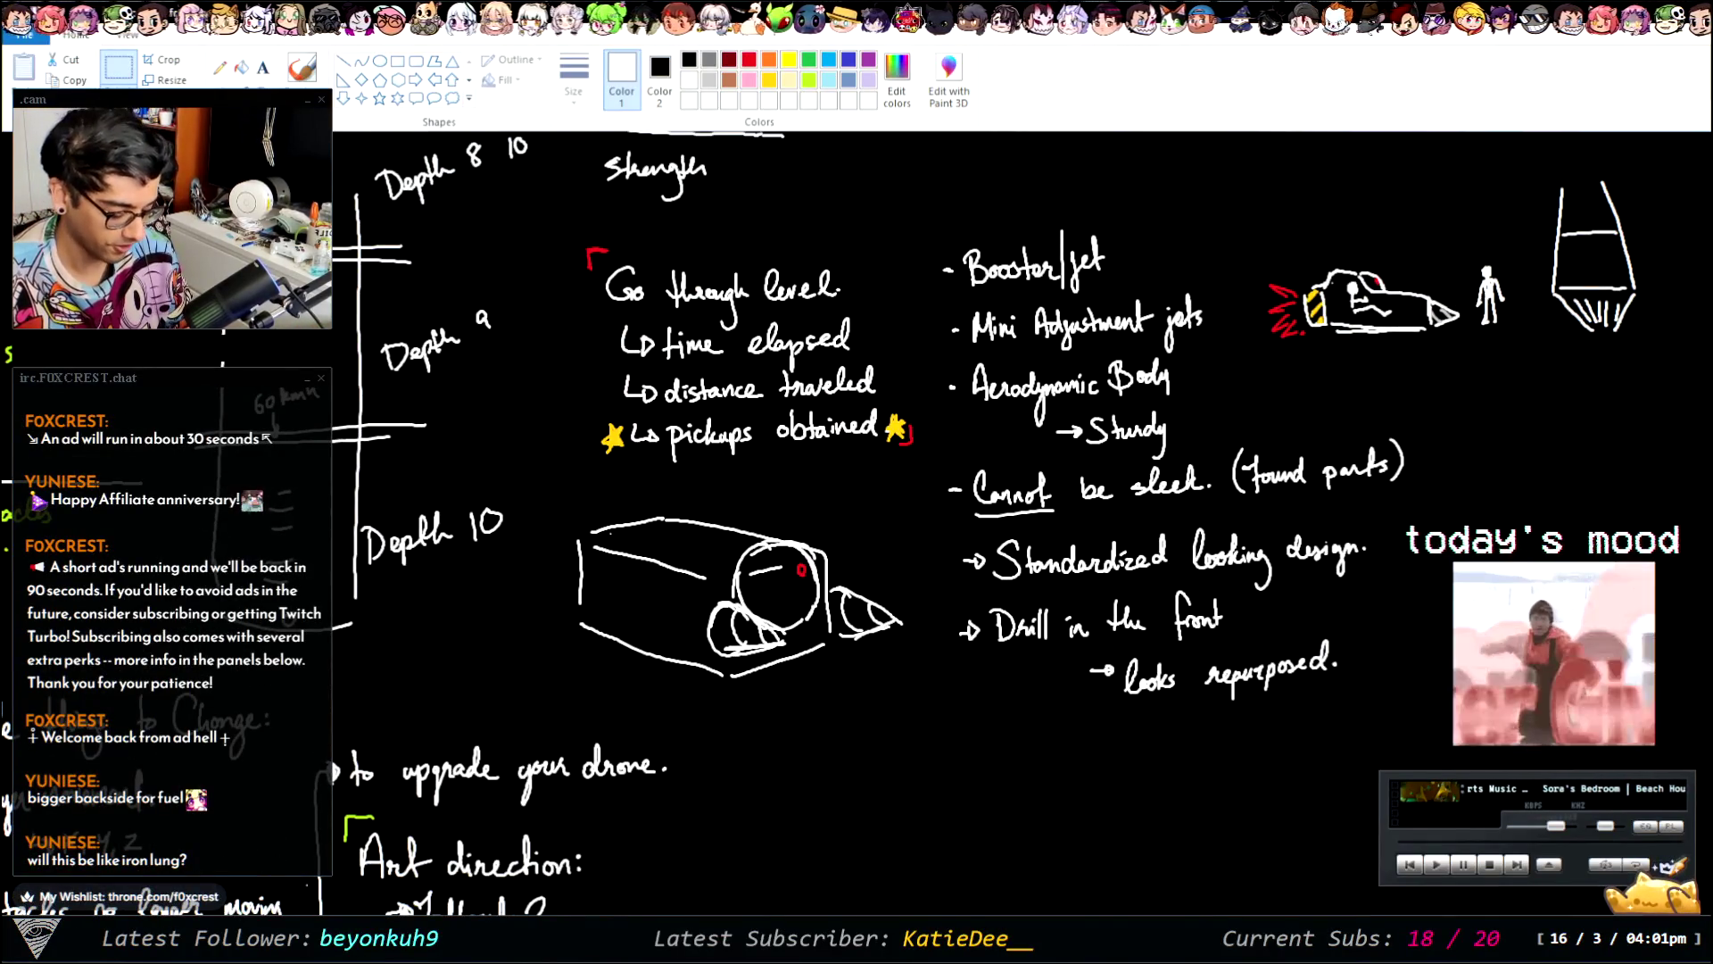
scroll(1171, 565, right, 1)
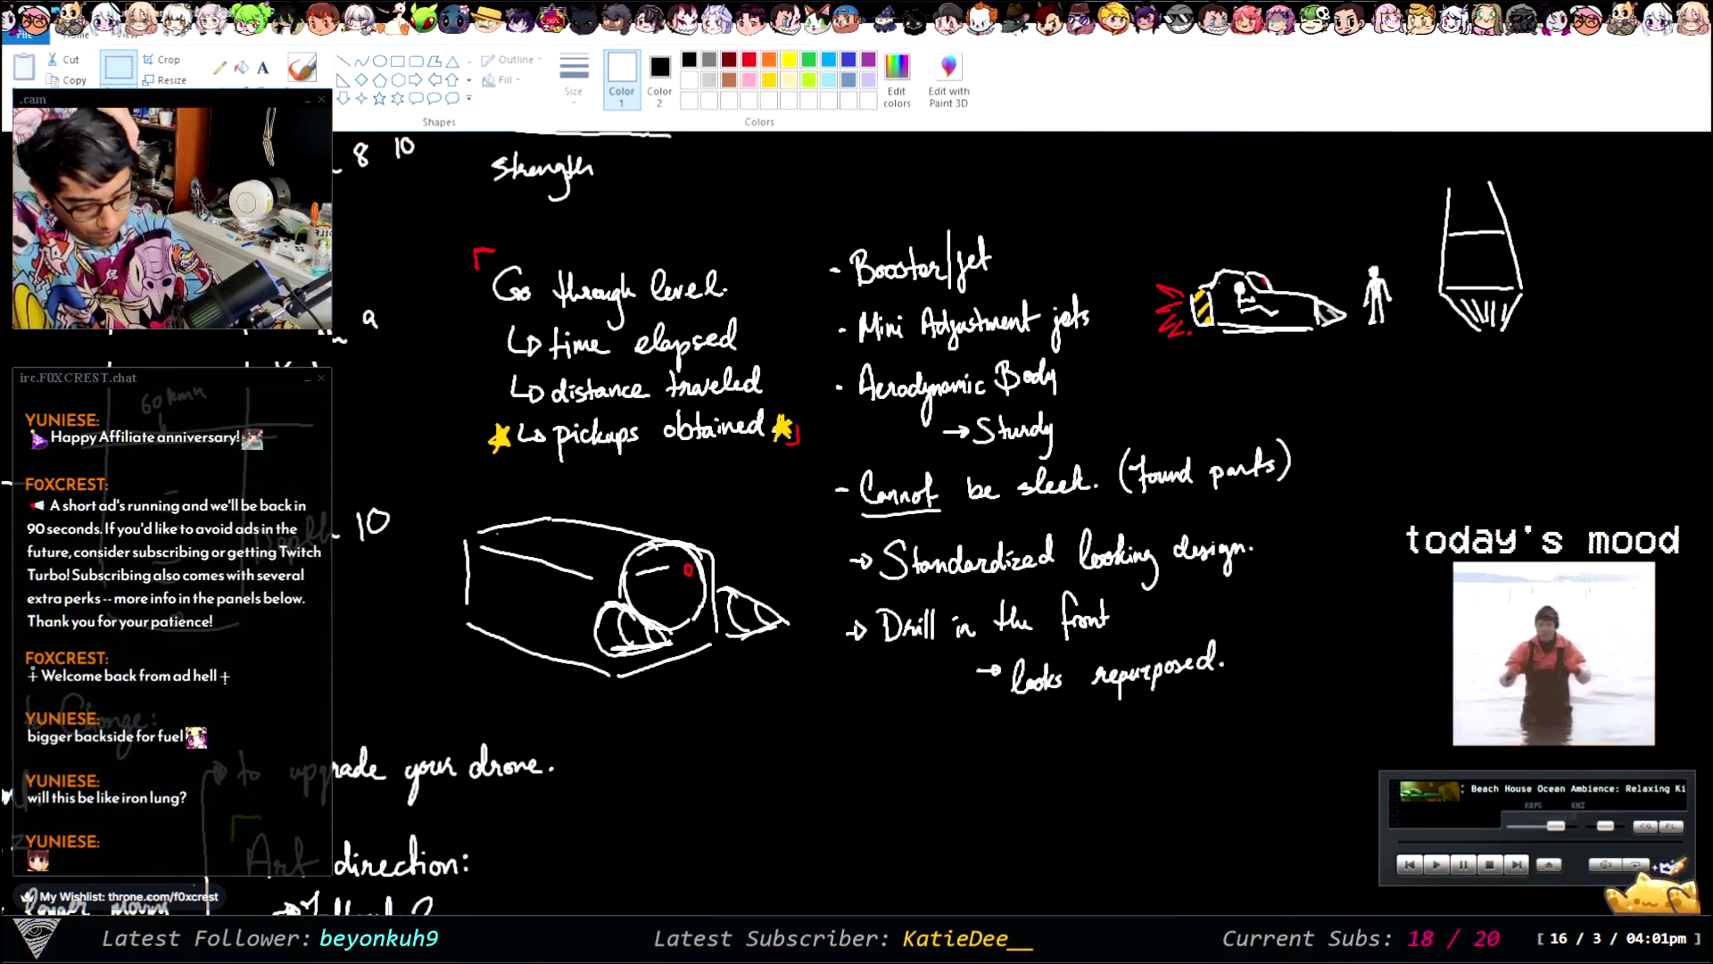
scroll(892, 518, left, 2)
scroll(893, 518, left, 10)
scroll(814, 573, left, 1)
scroll(813, 573, up, 4)
scroll(813, 573, down, 5)
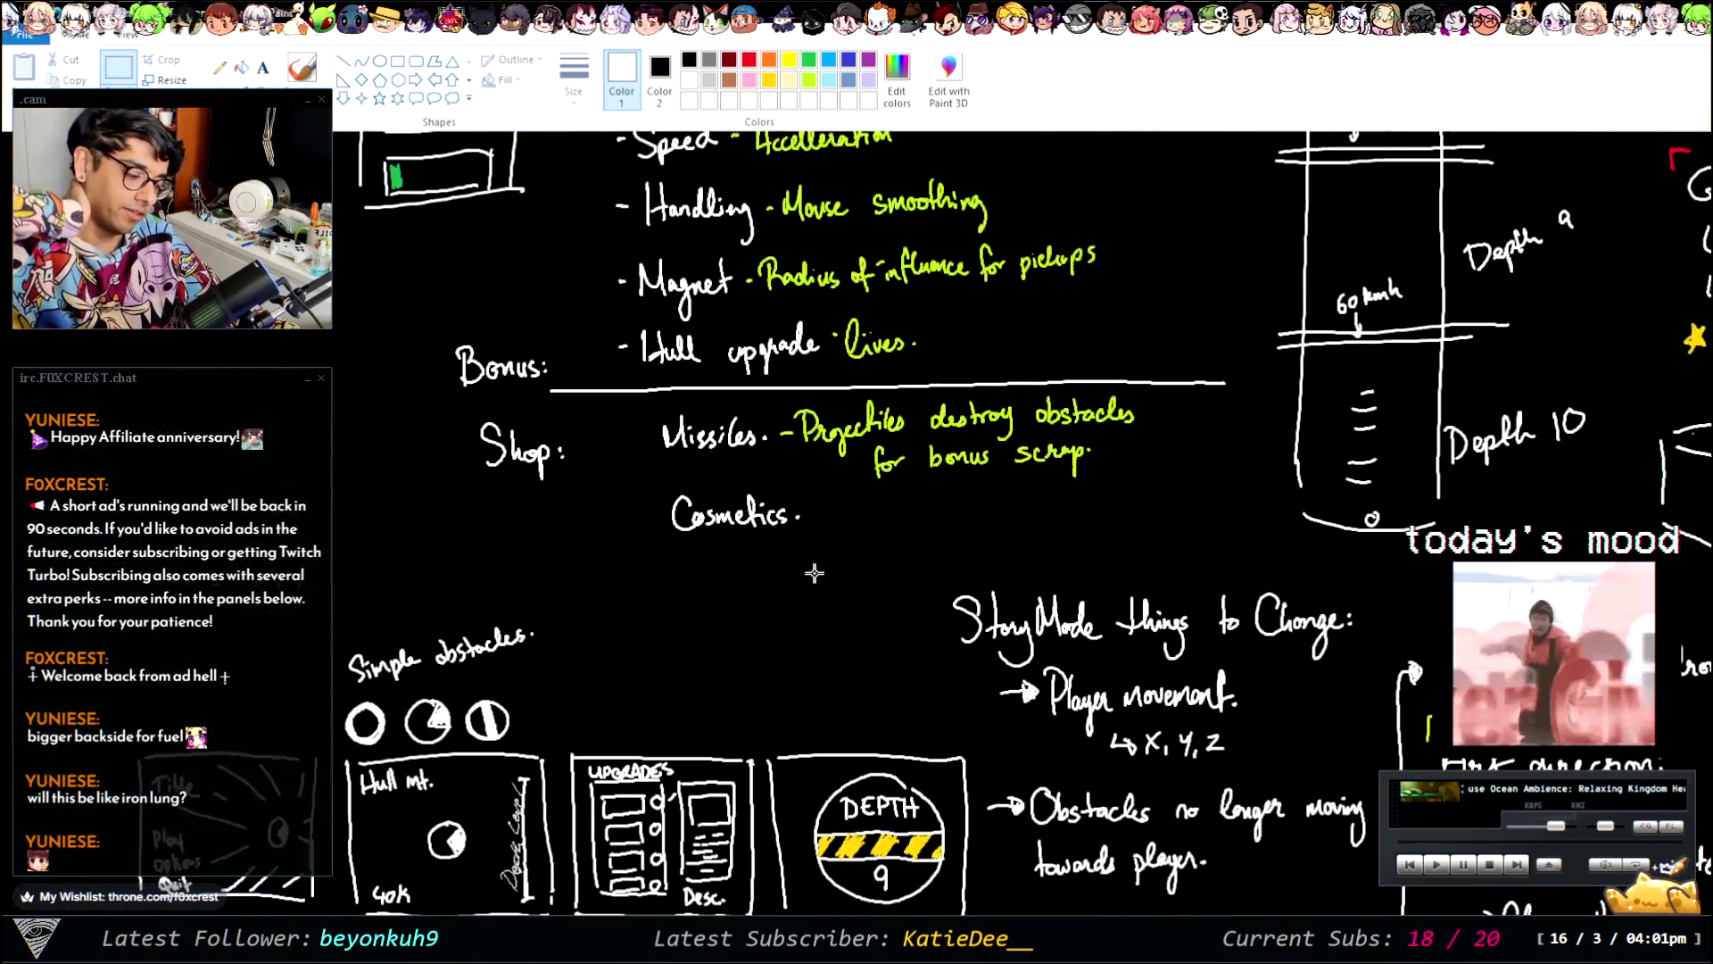
scroll(813, 572, up, 2)
scroll(1057, 724, down, 2)
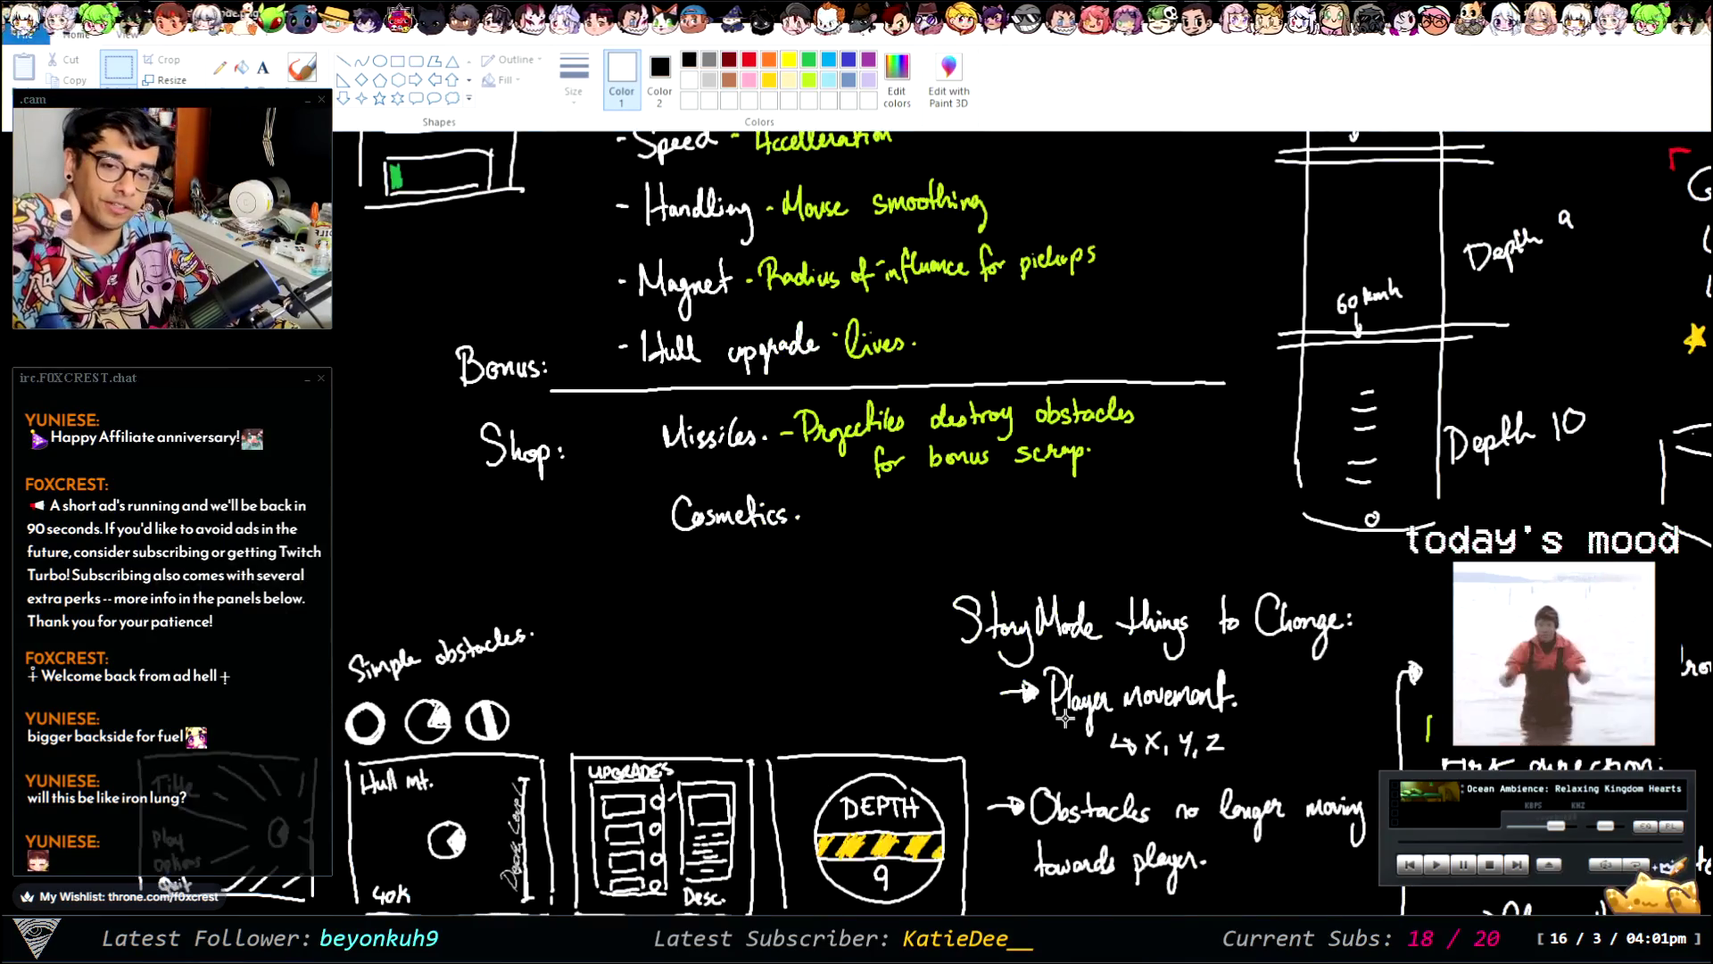
scroll(1064, 716, up, 4)
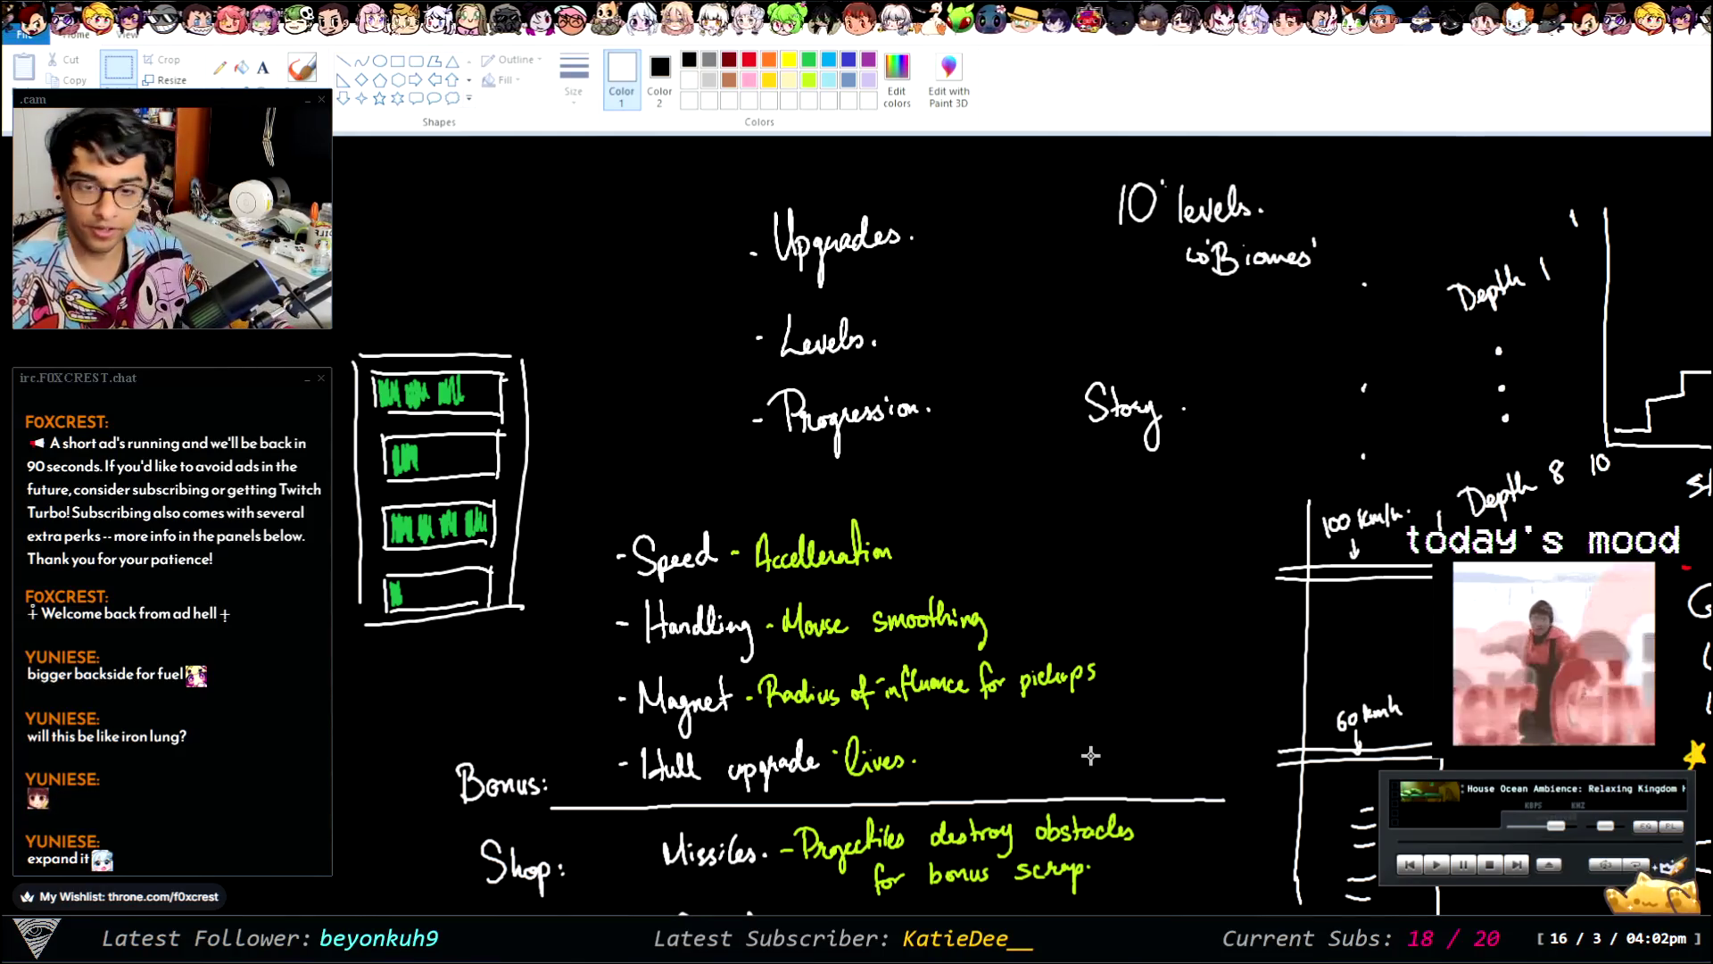
scroll(1090, 756, down, 6)
scroll(1026, 624, down, 3)
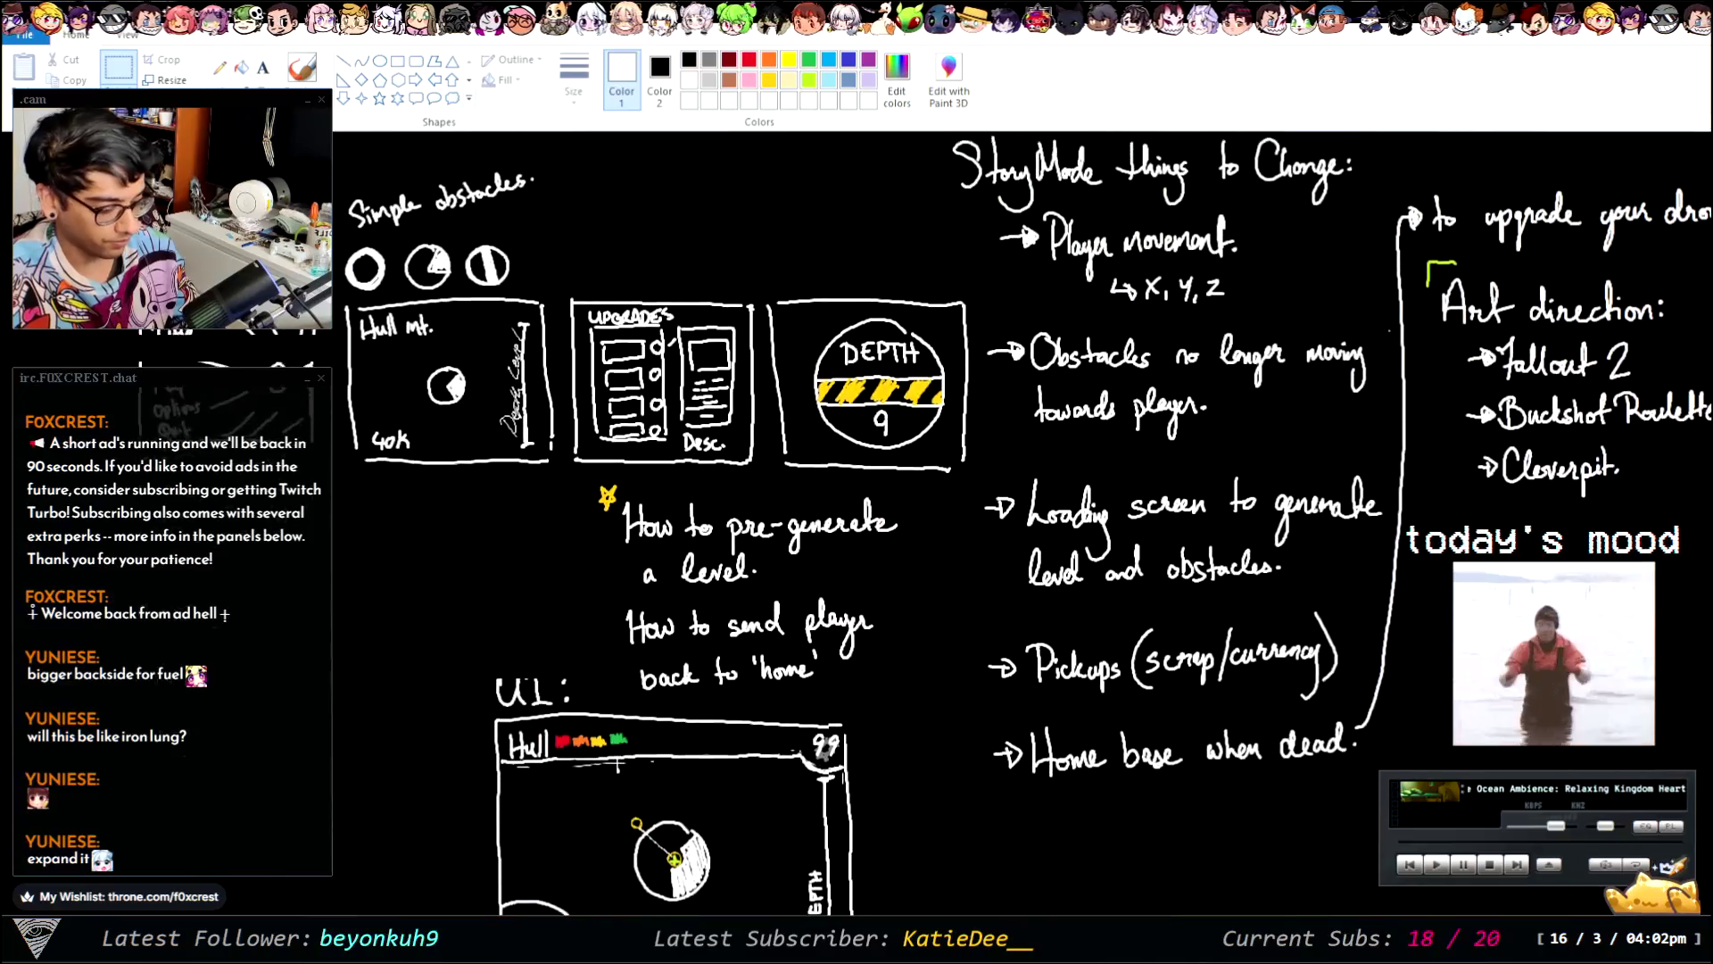
scroll(919, 365, up, 1)
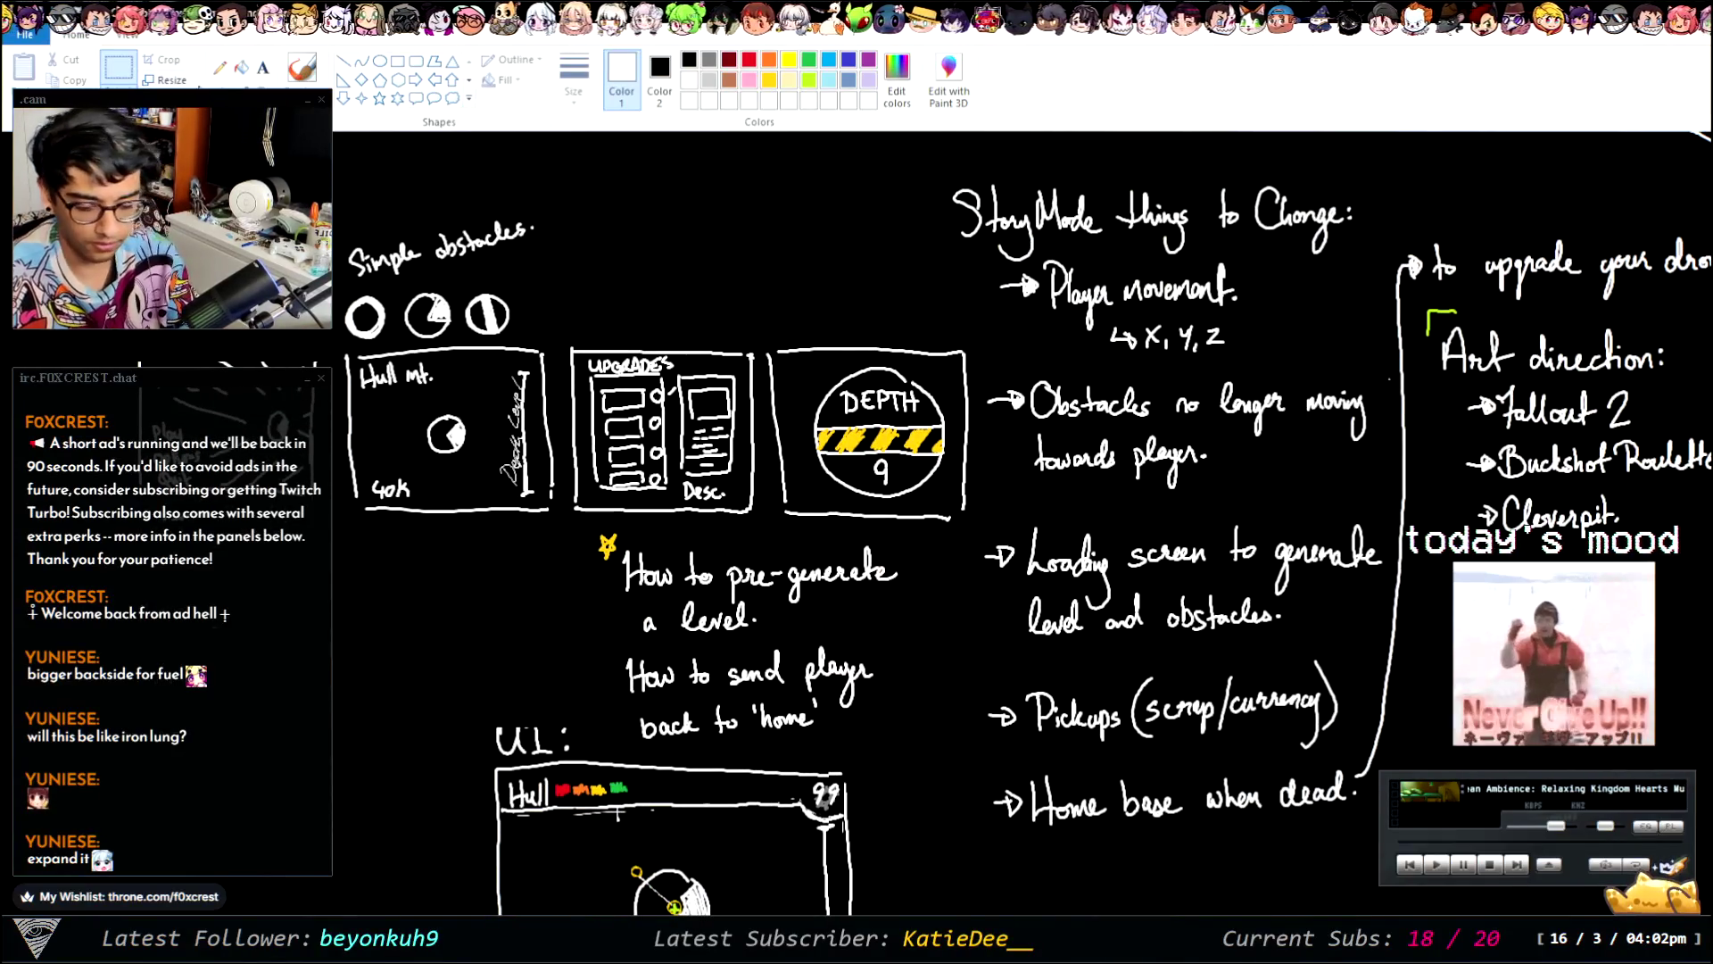
click(302, 67)
drag(797, 284, 839, 341)
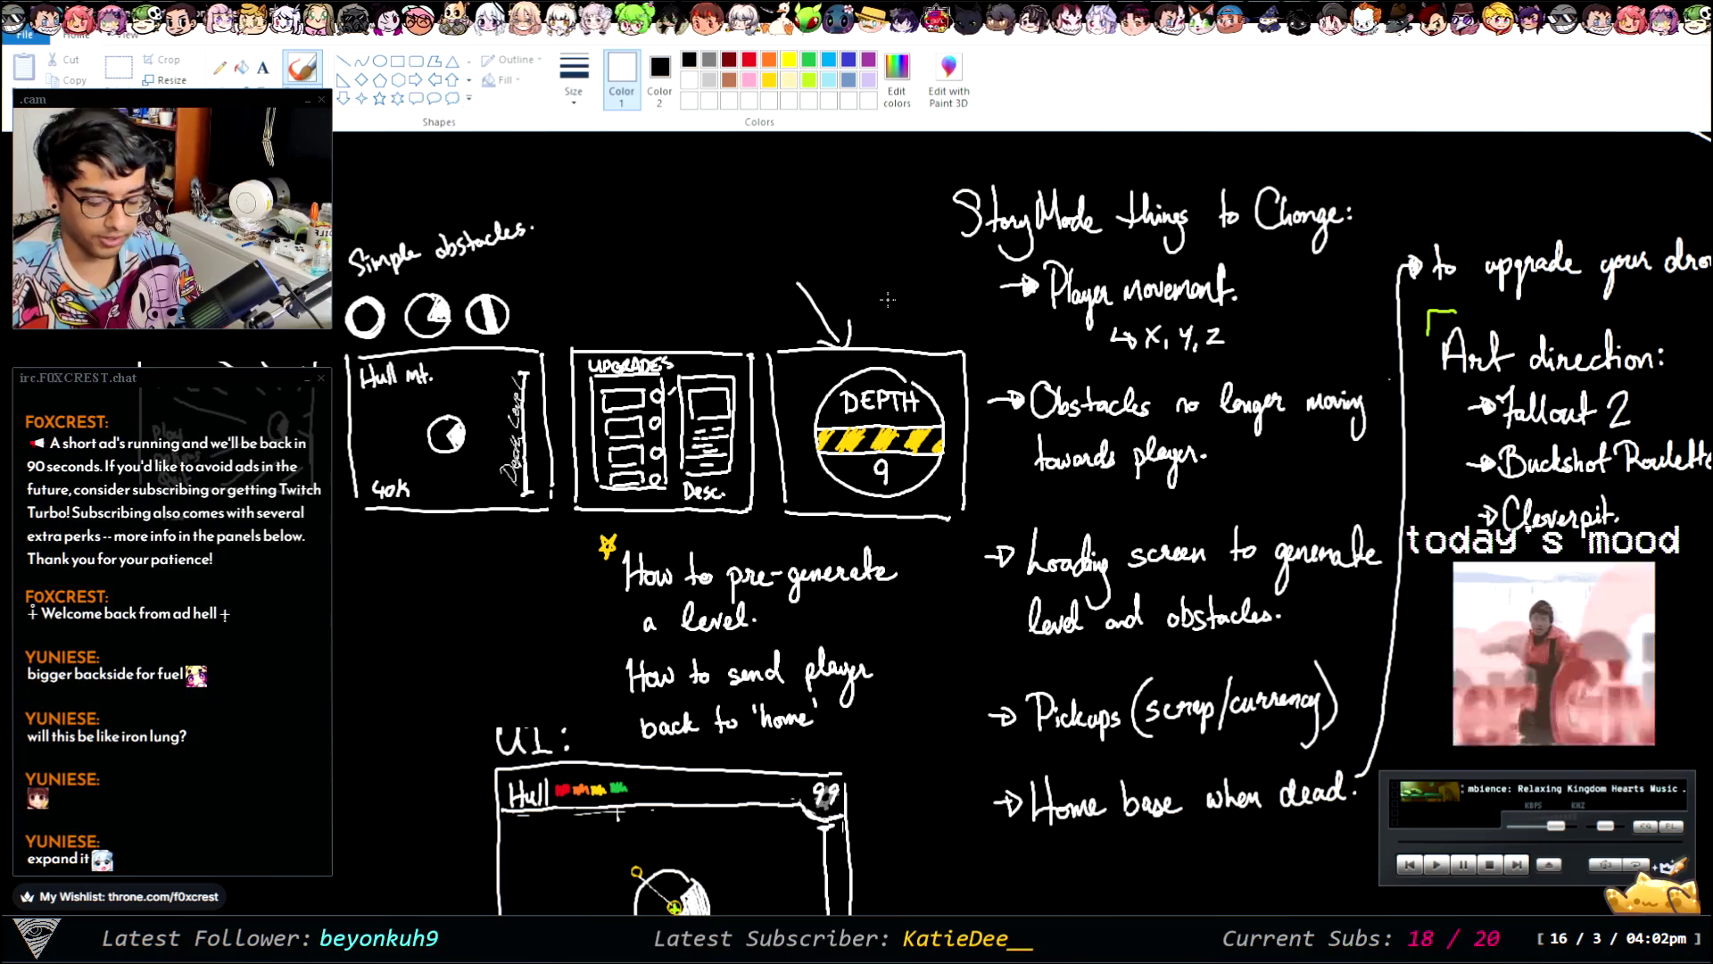
drag(826, 234, 832, 267)
key(ctrl+z)
key(ctrl+z)
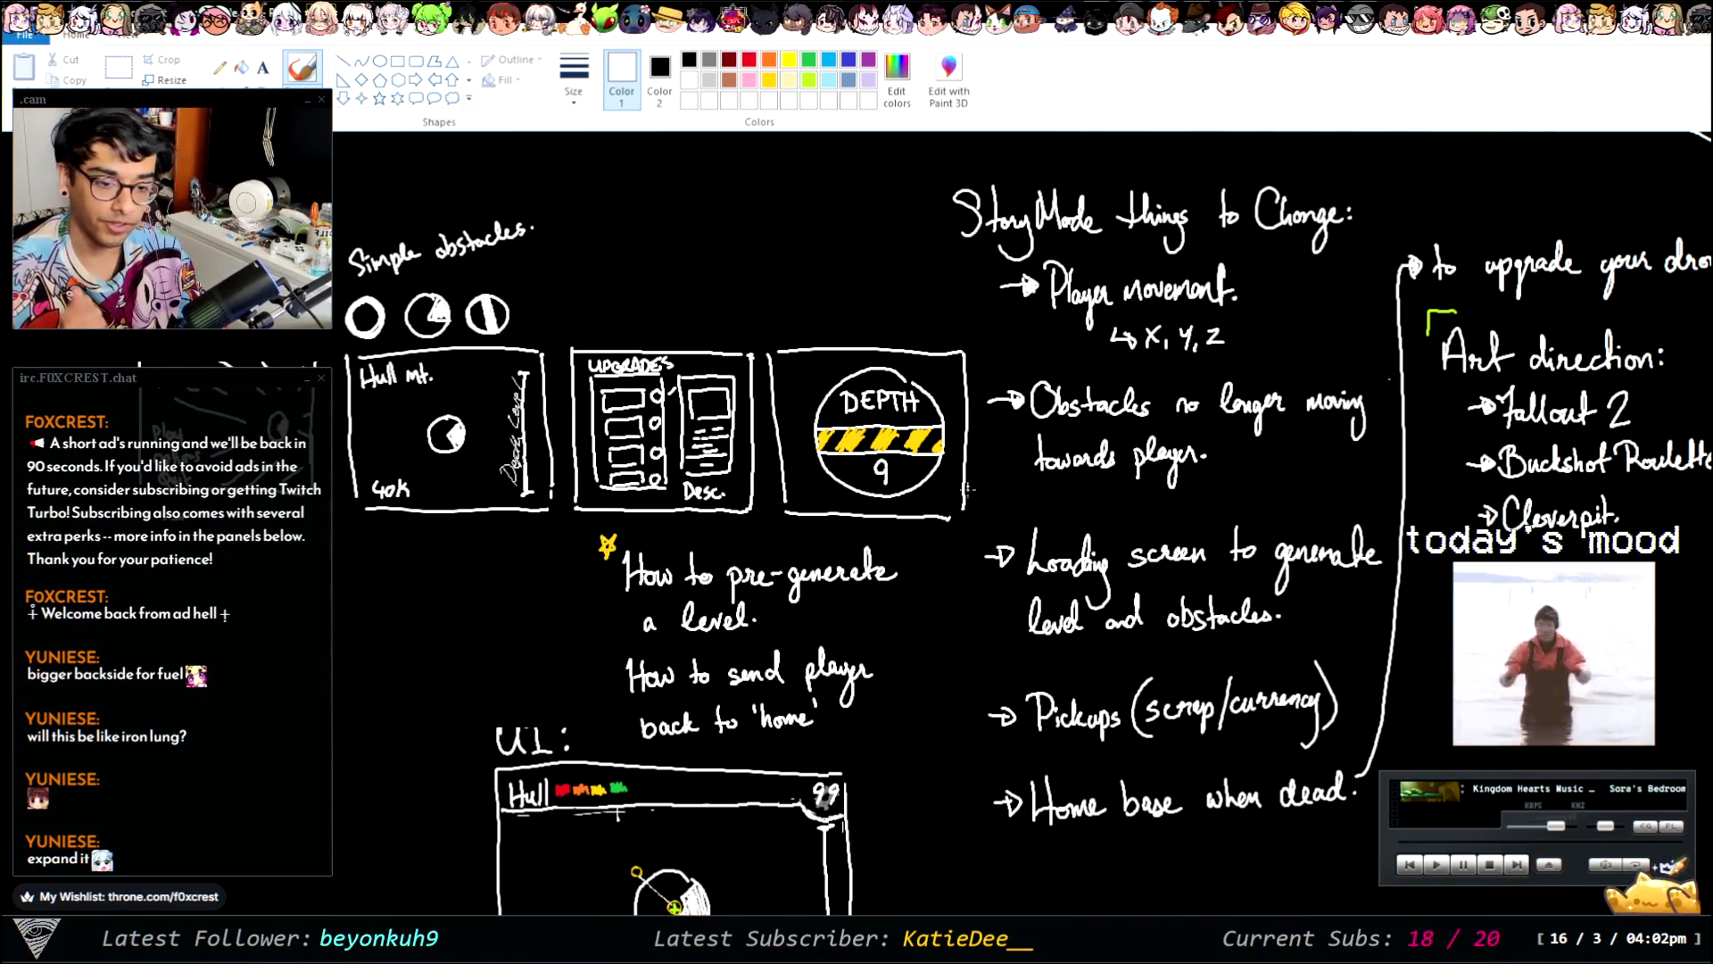
scroll(674, 906, up, 6)
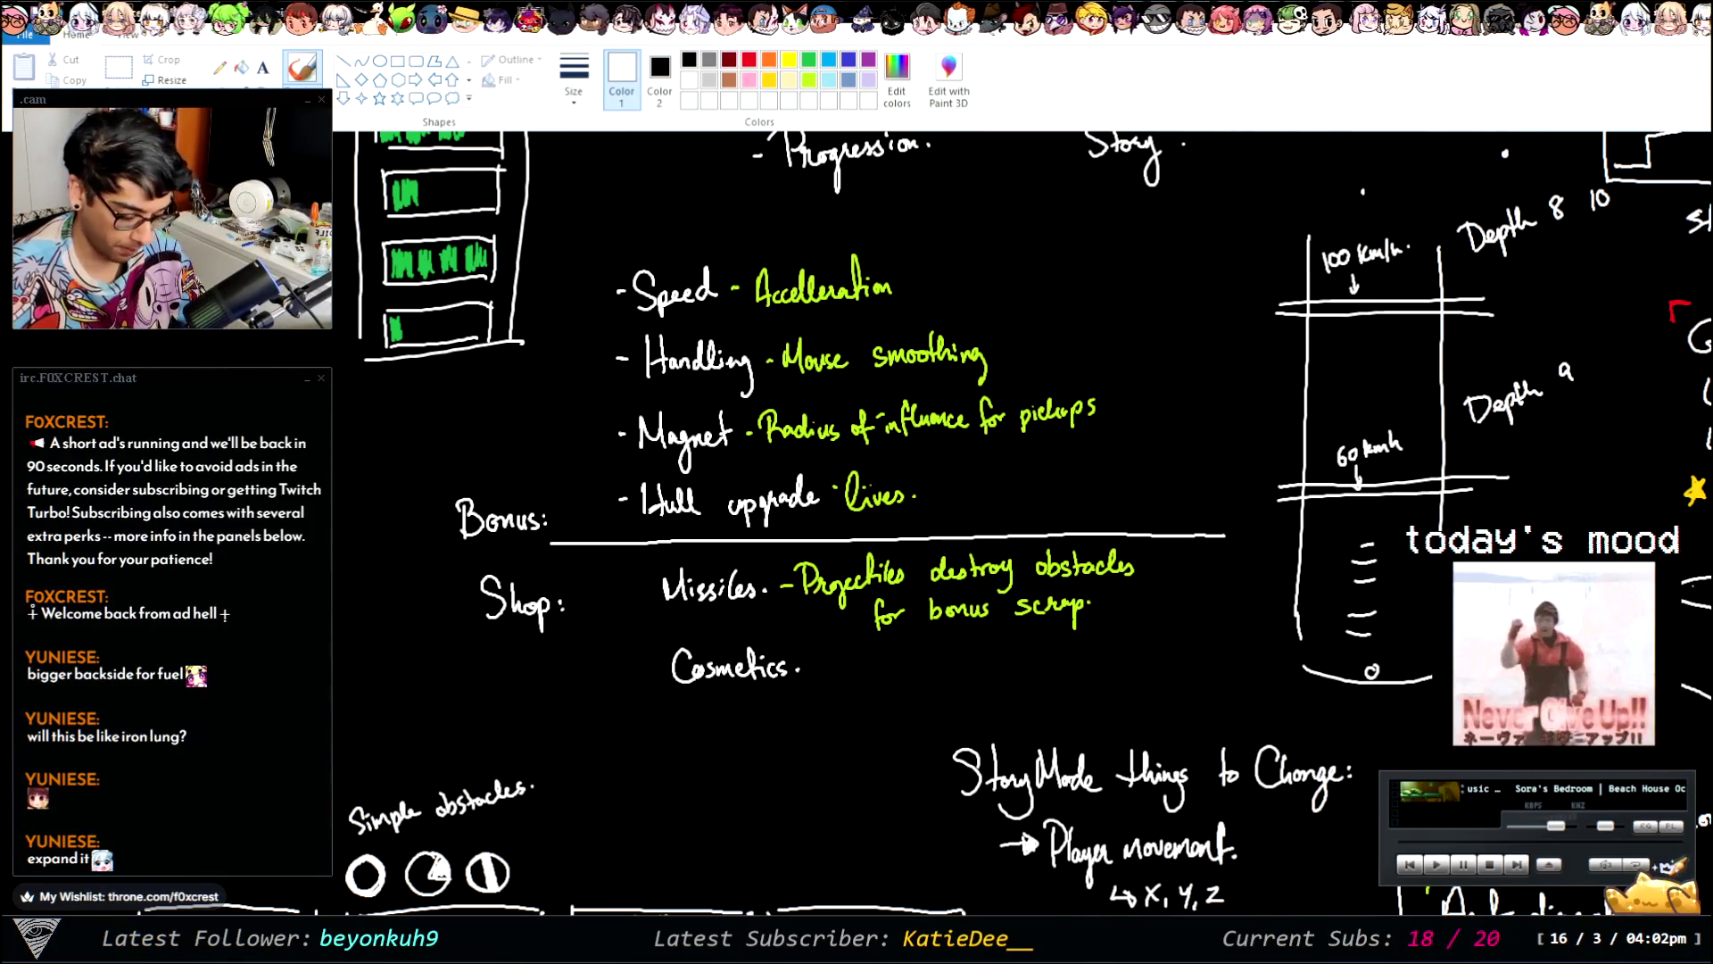
scroll(798, 607, right, 6)
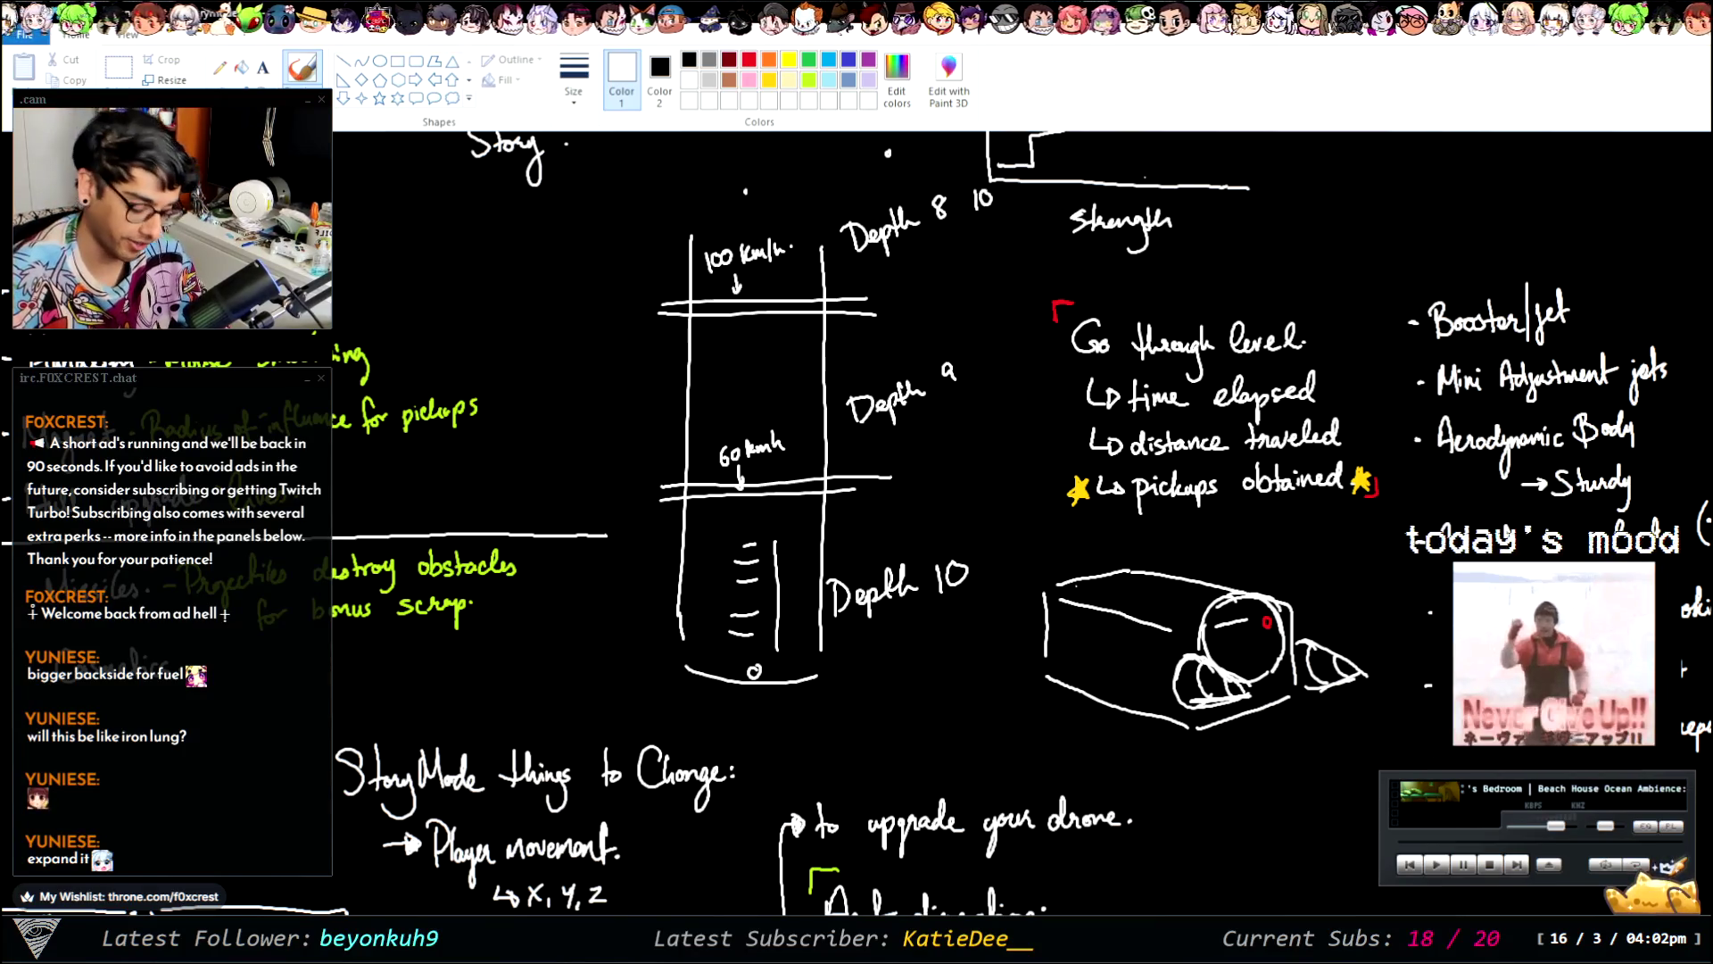
scroll(1053, 821, left, 6)
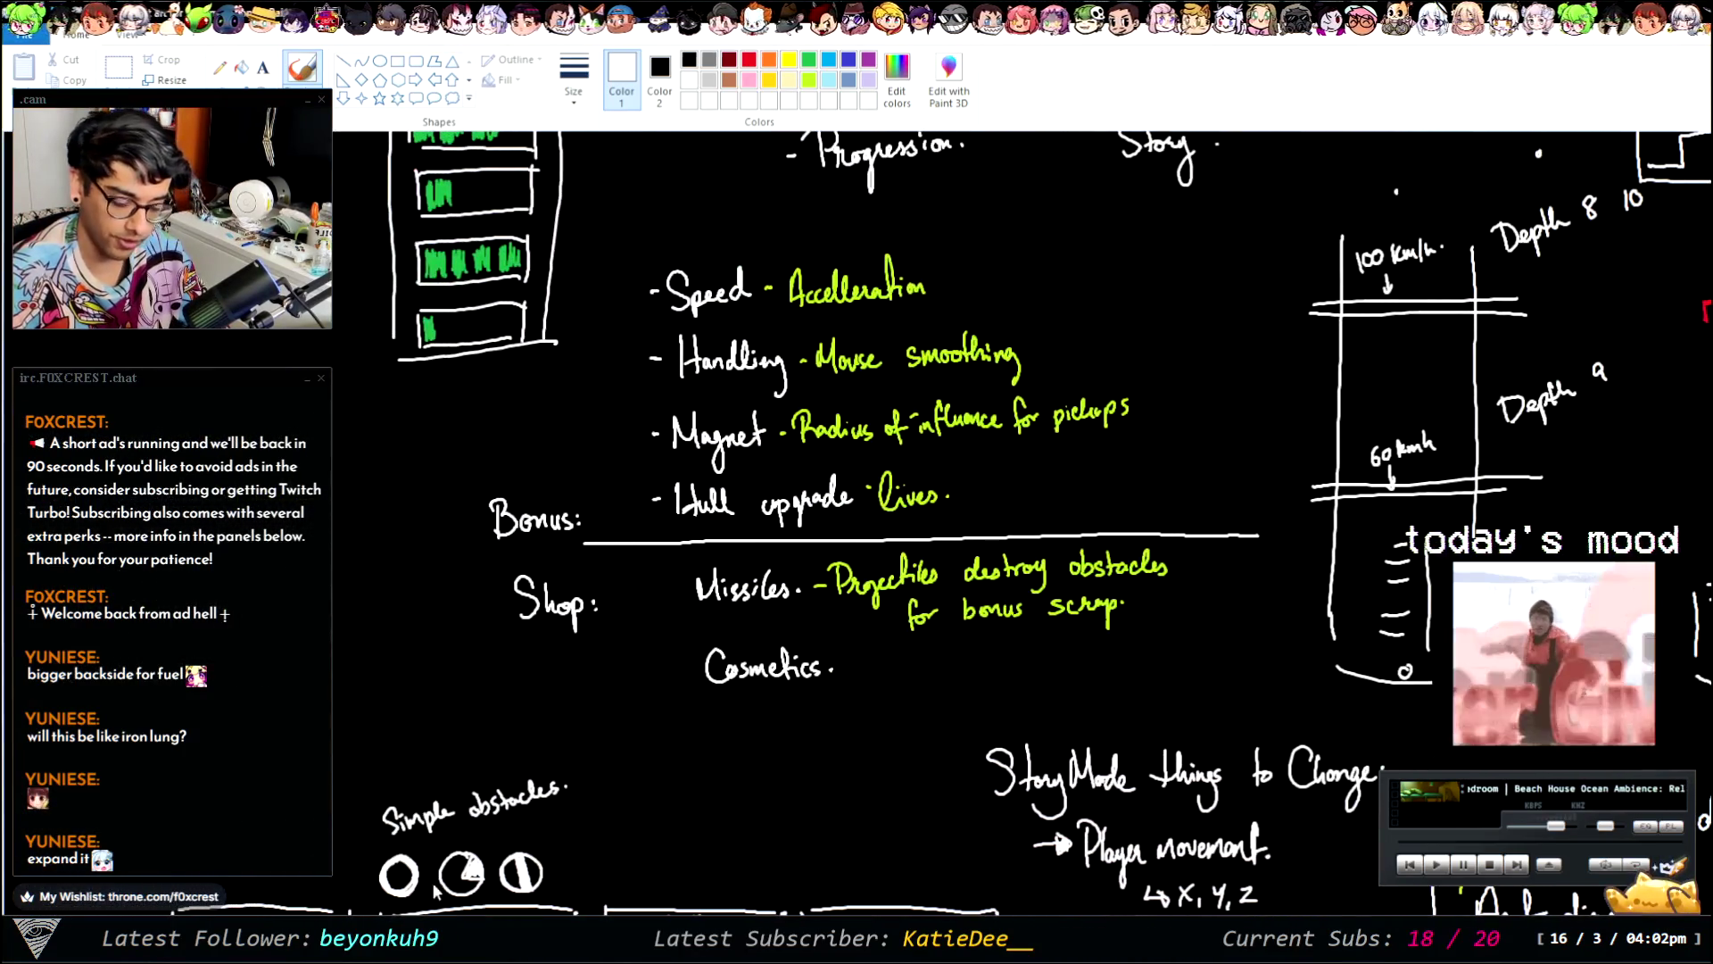
scroll(1052, 821, up, 1)
scroll(1053, 821, up, 2)
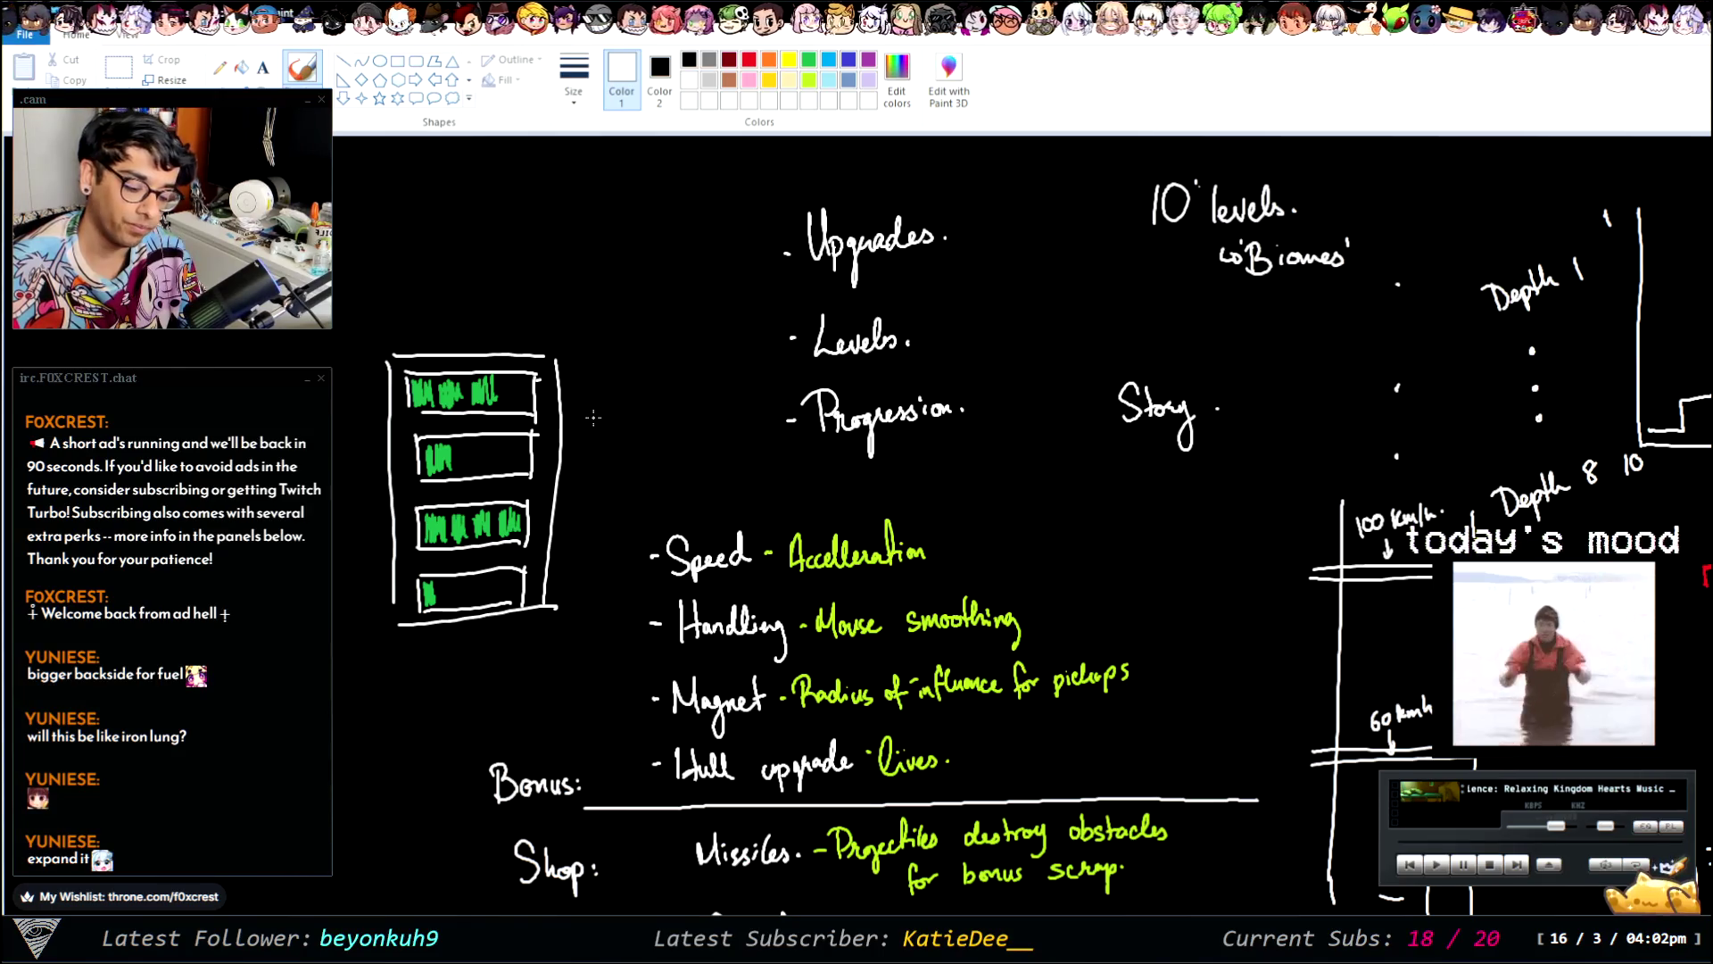
scroll(893, 536, down, 3)
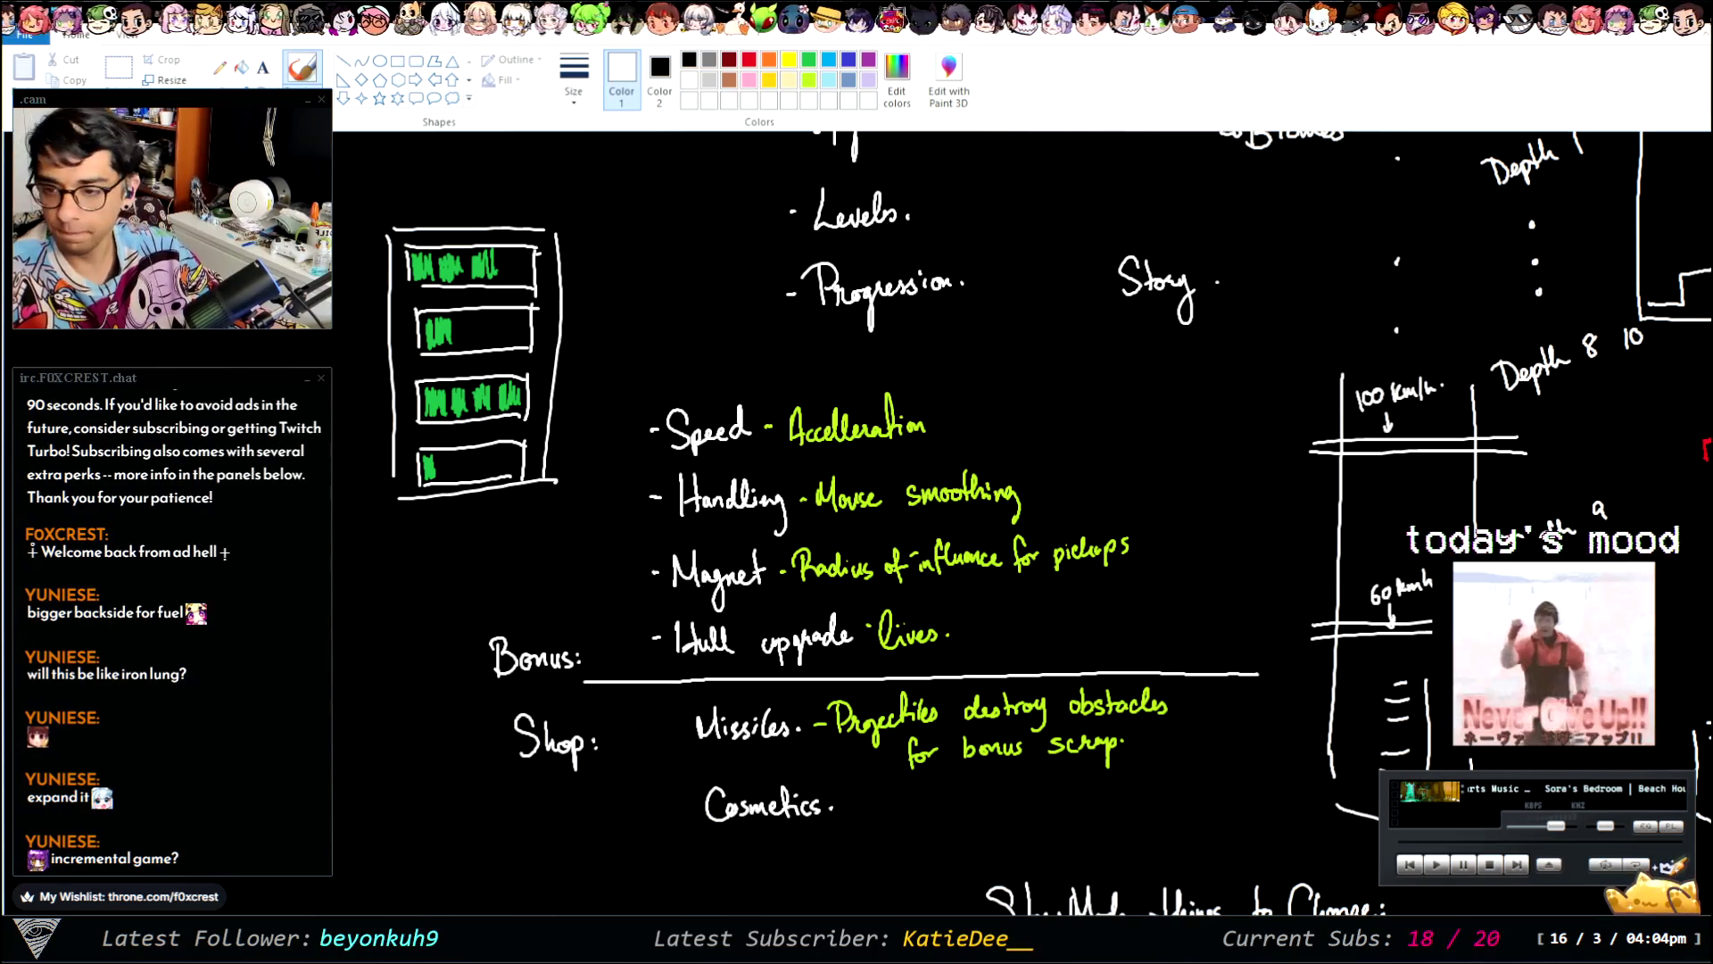
- Switch from Paint to the browser showing Upgrade Complete! on Newgrounds
key(alt+Tab)
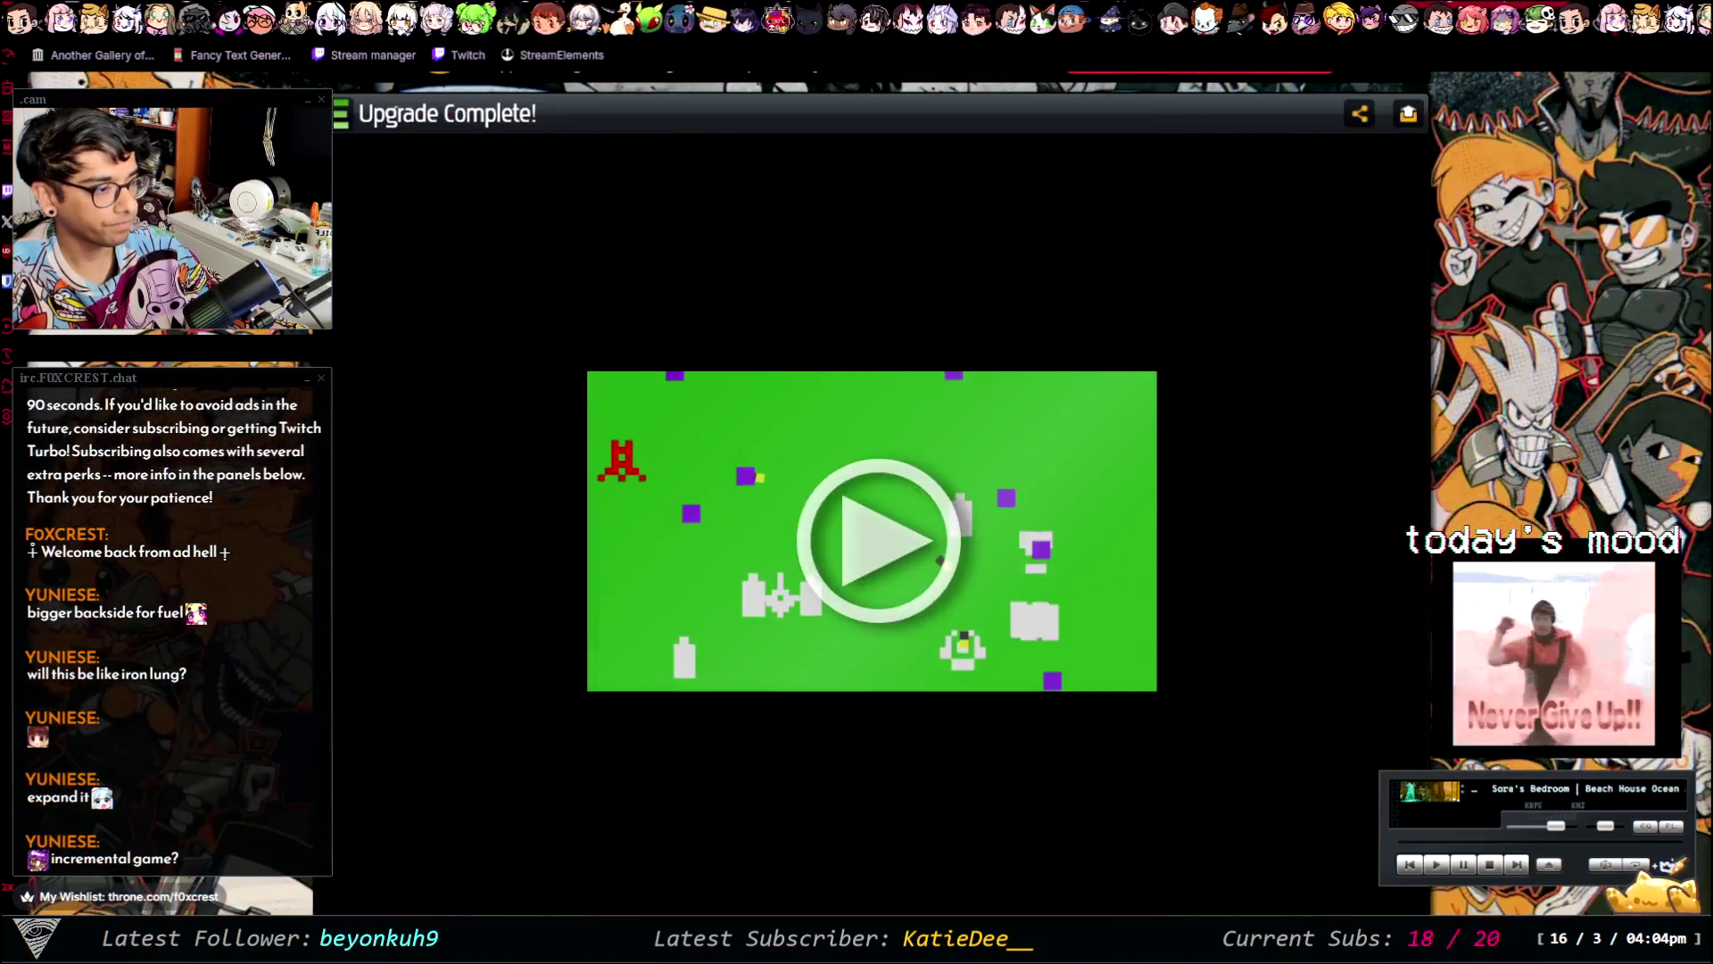
- Start Upgrade Complete!, accept the $1000 loan, and buy the $200 Preloader
click(879, 535)
scroll(872, 446, down, 3)
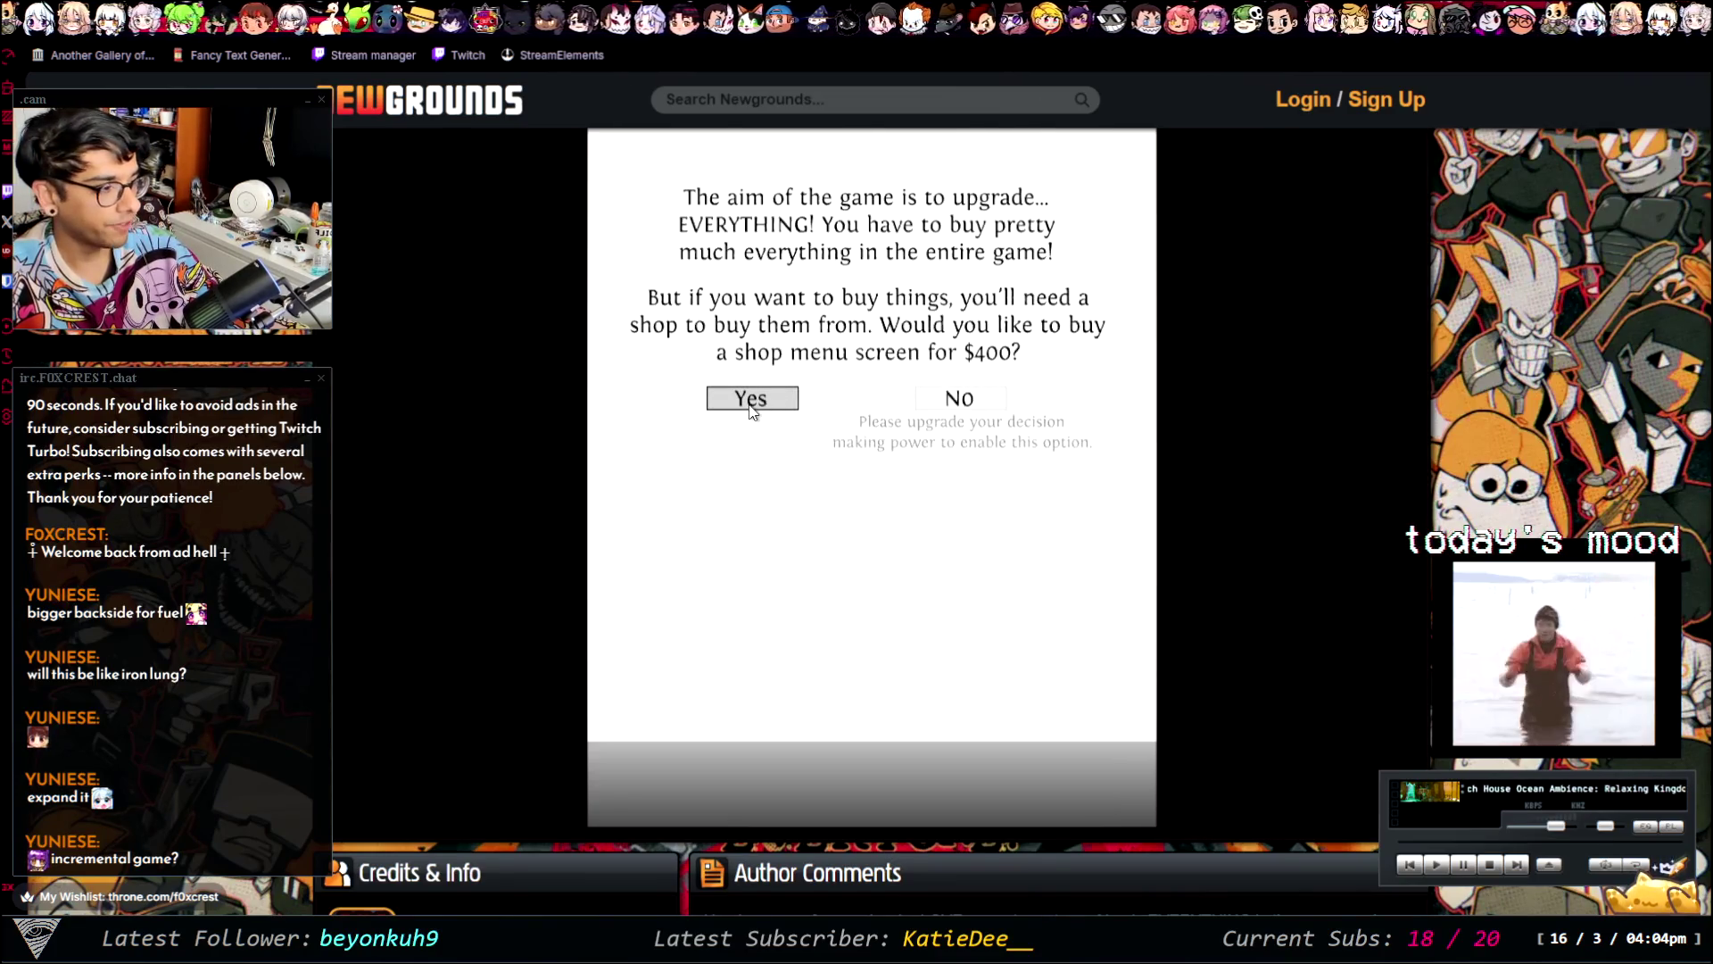
click(750, 398)
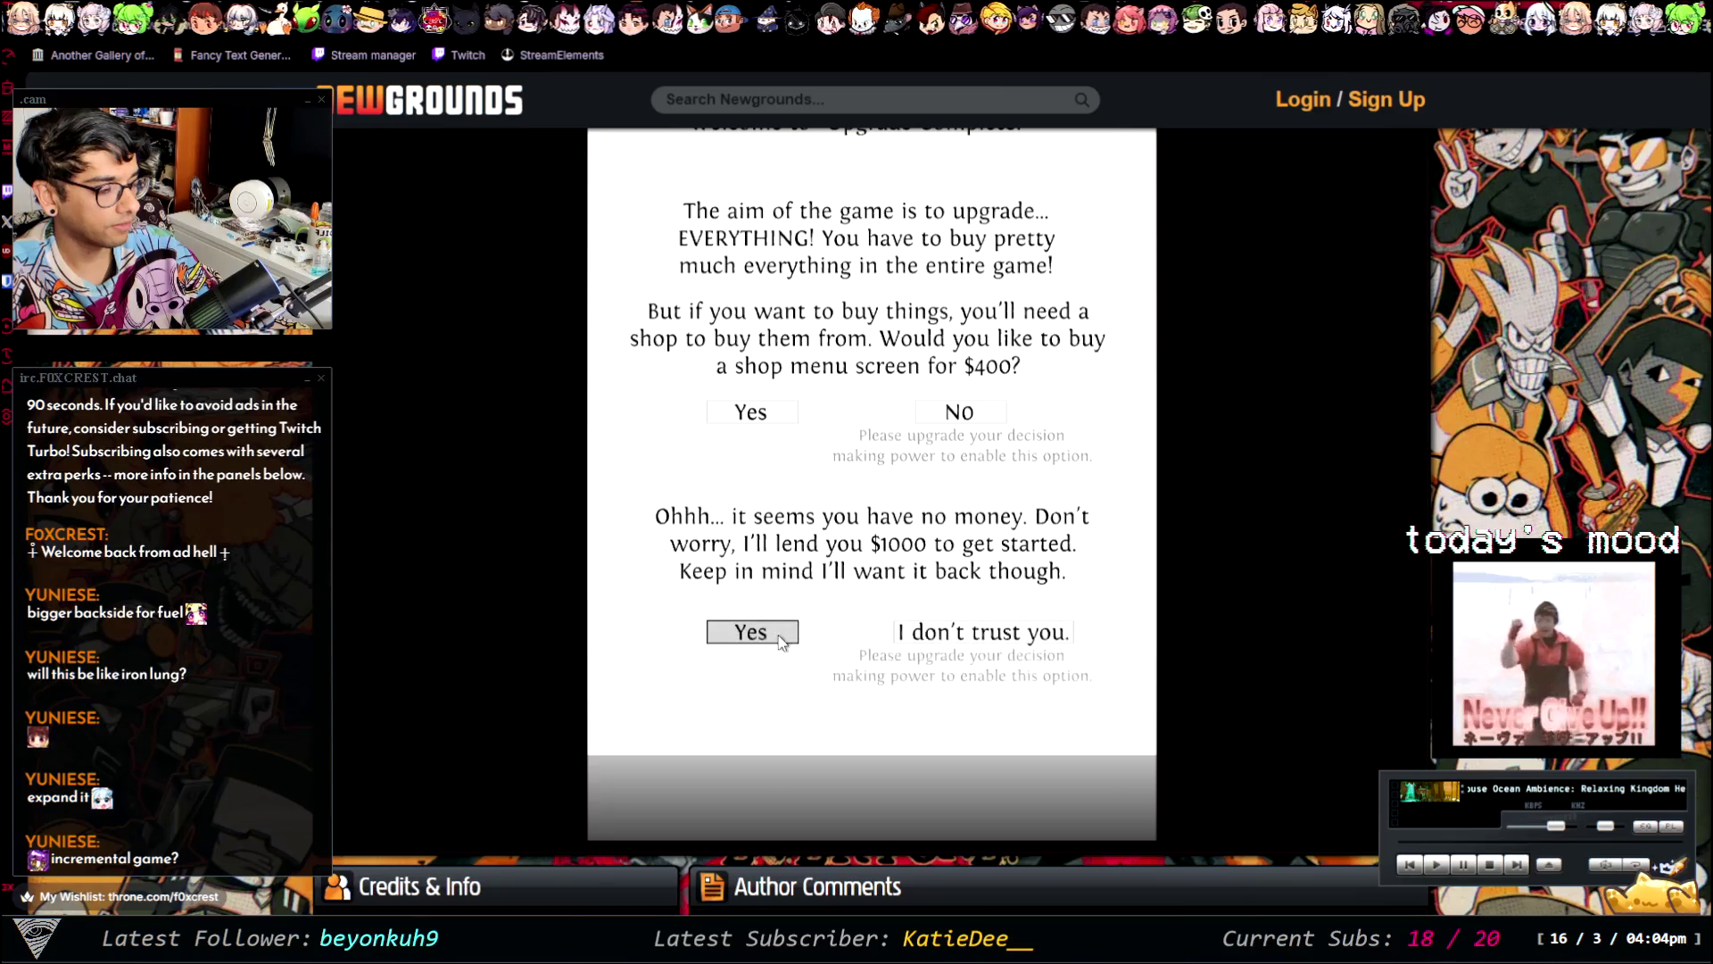
click(754, 632)
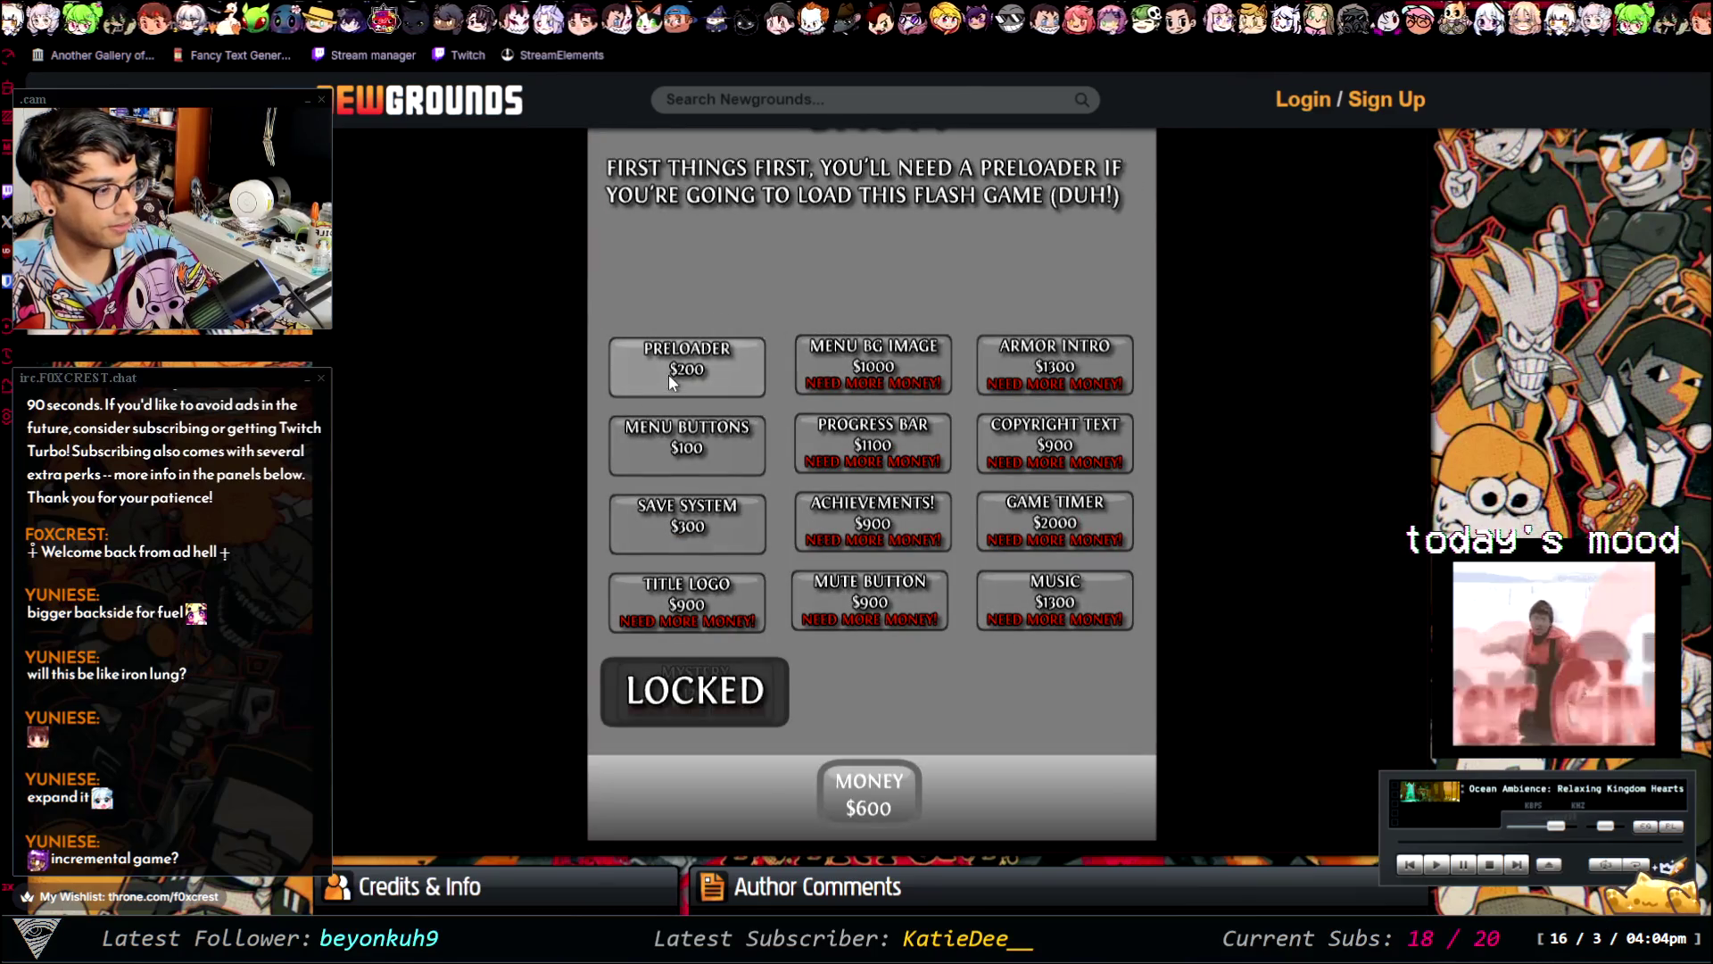
click(675, 370)
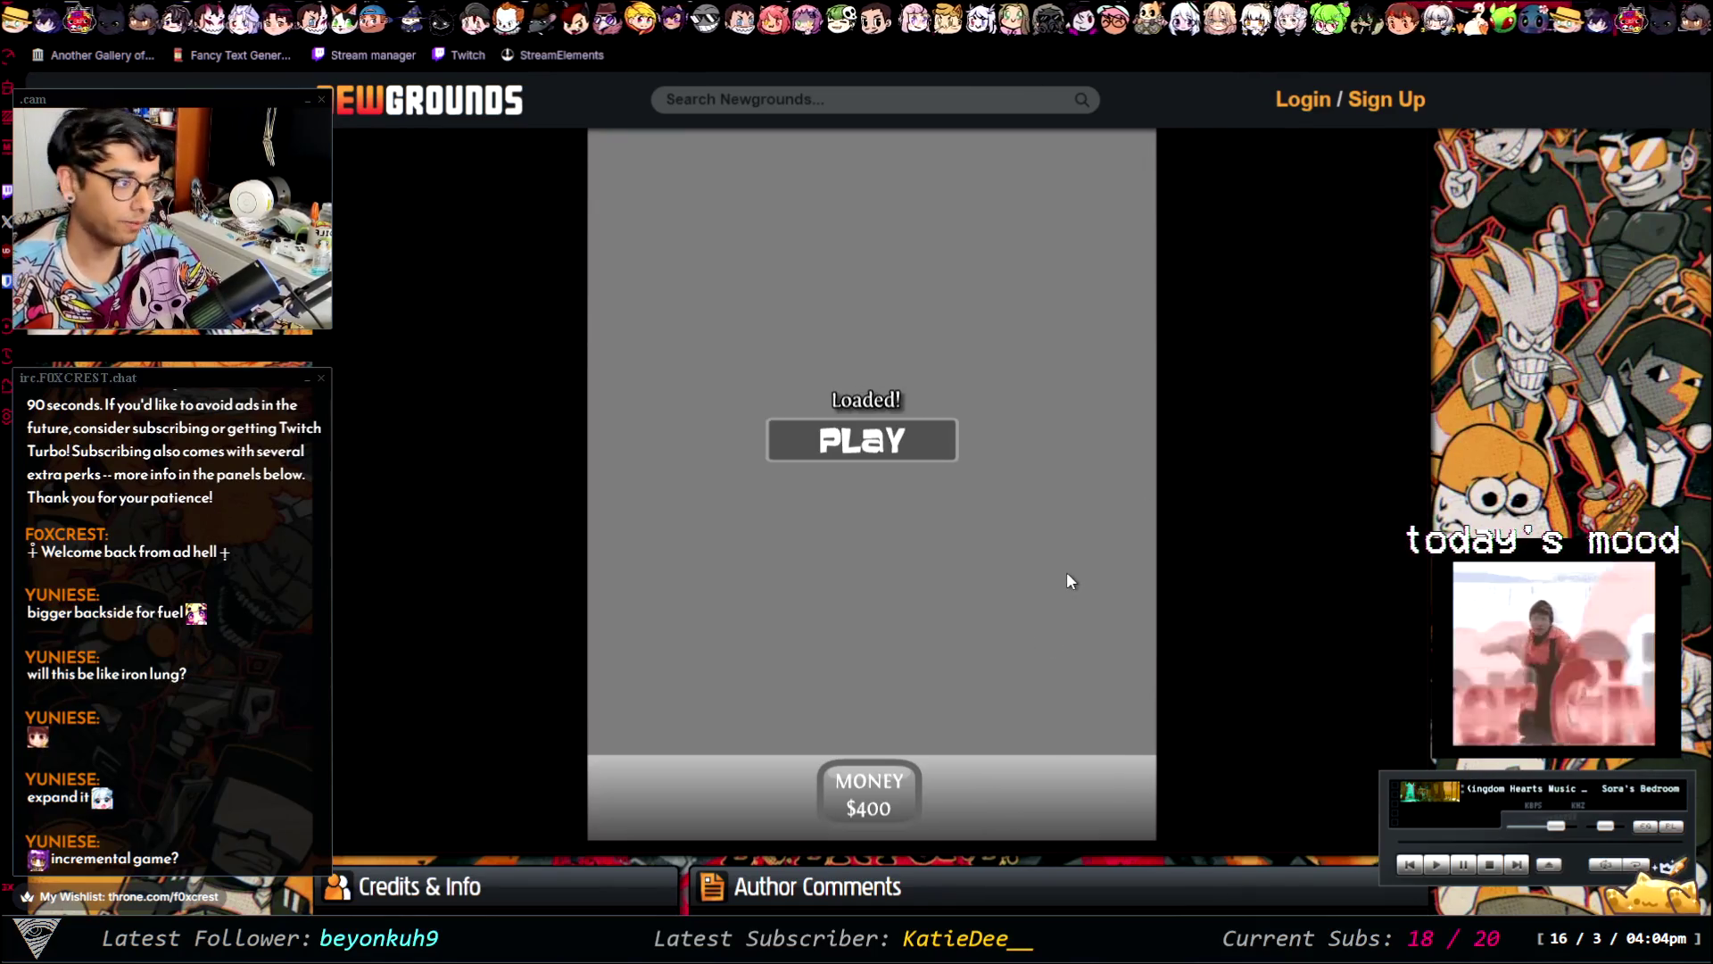
click(846, 446)
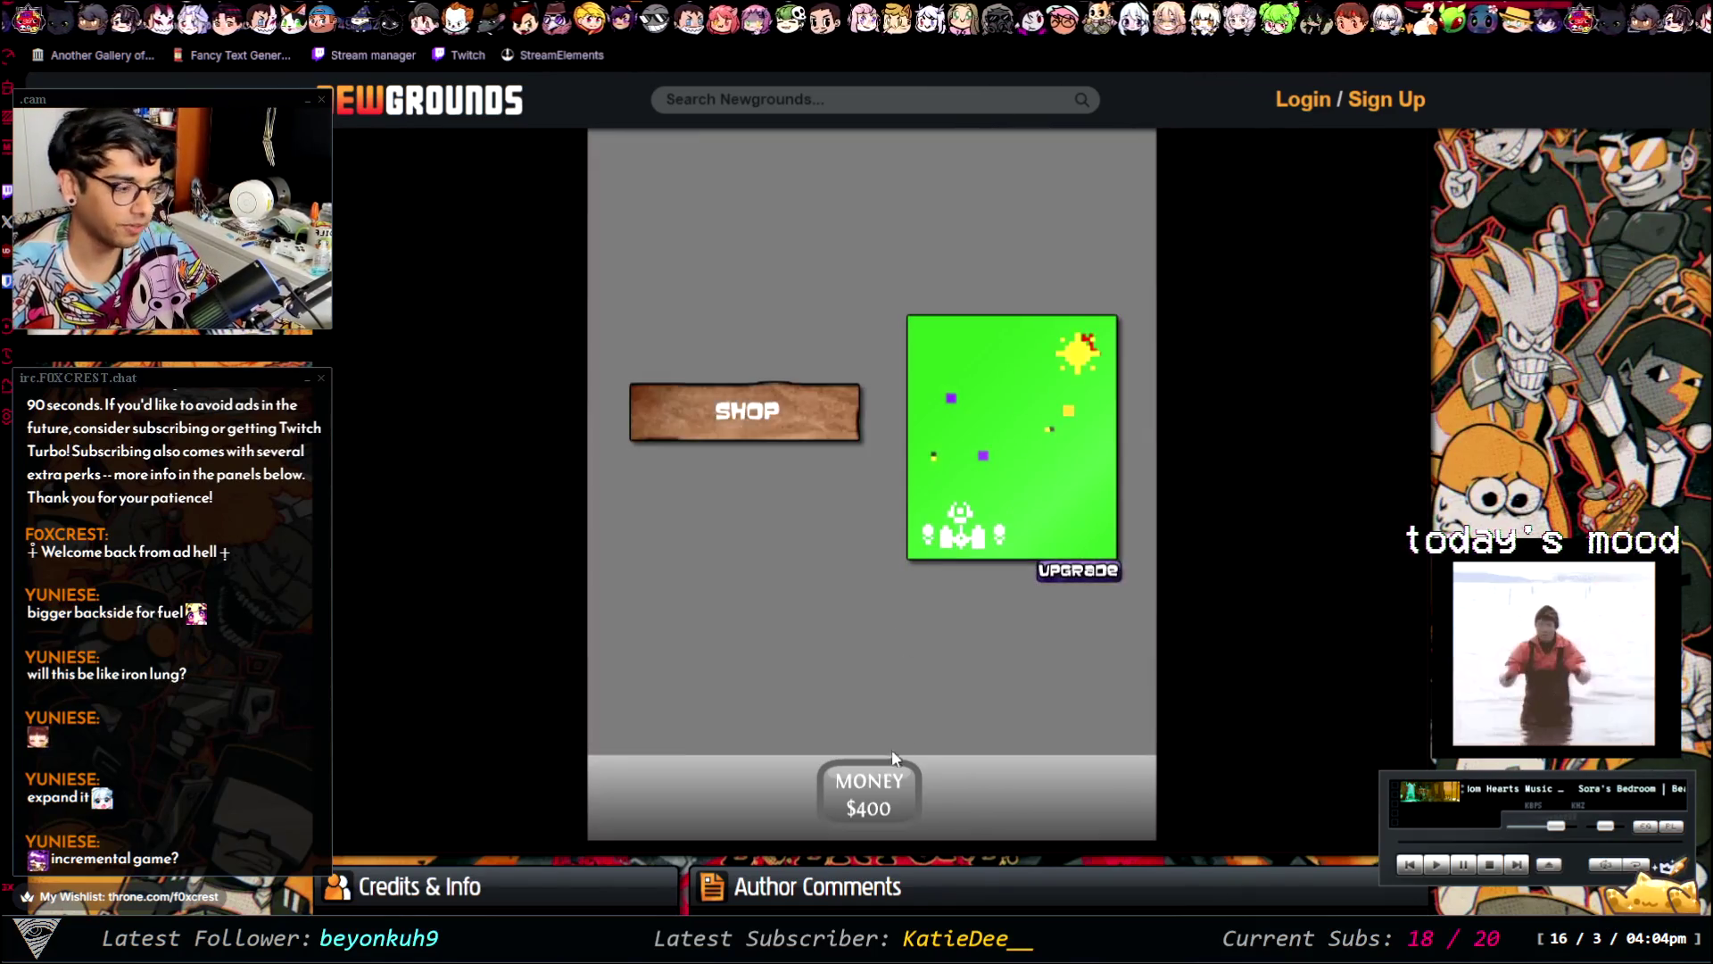
- Buy the Menu Buttons and Save System upgrades in the shop and return to the menu
click(781, 421)
click(1087, 724)
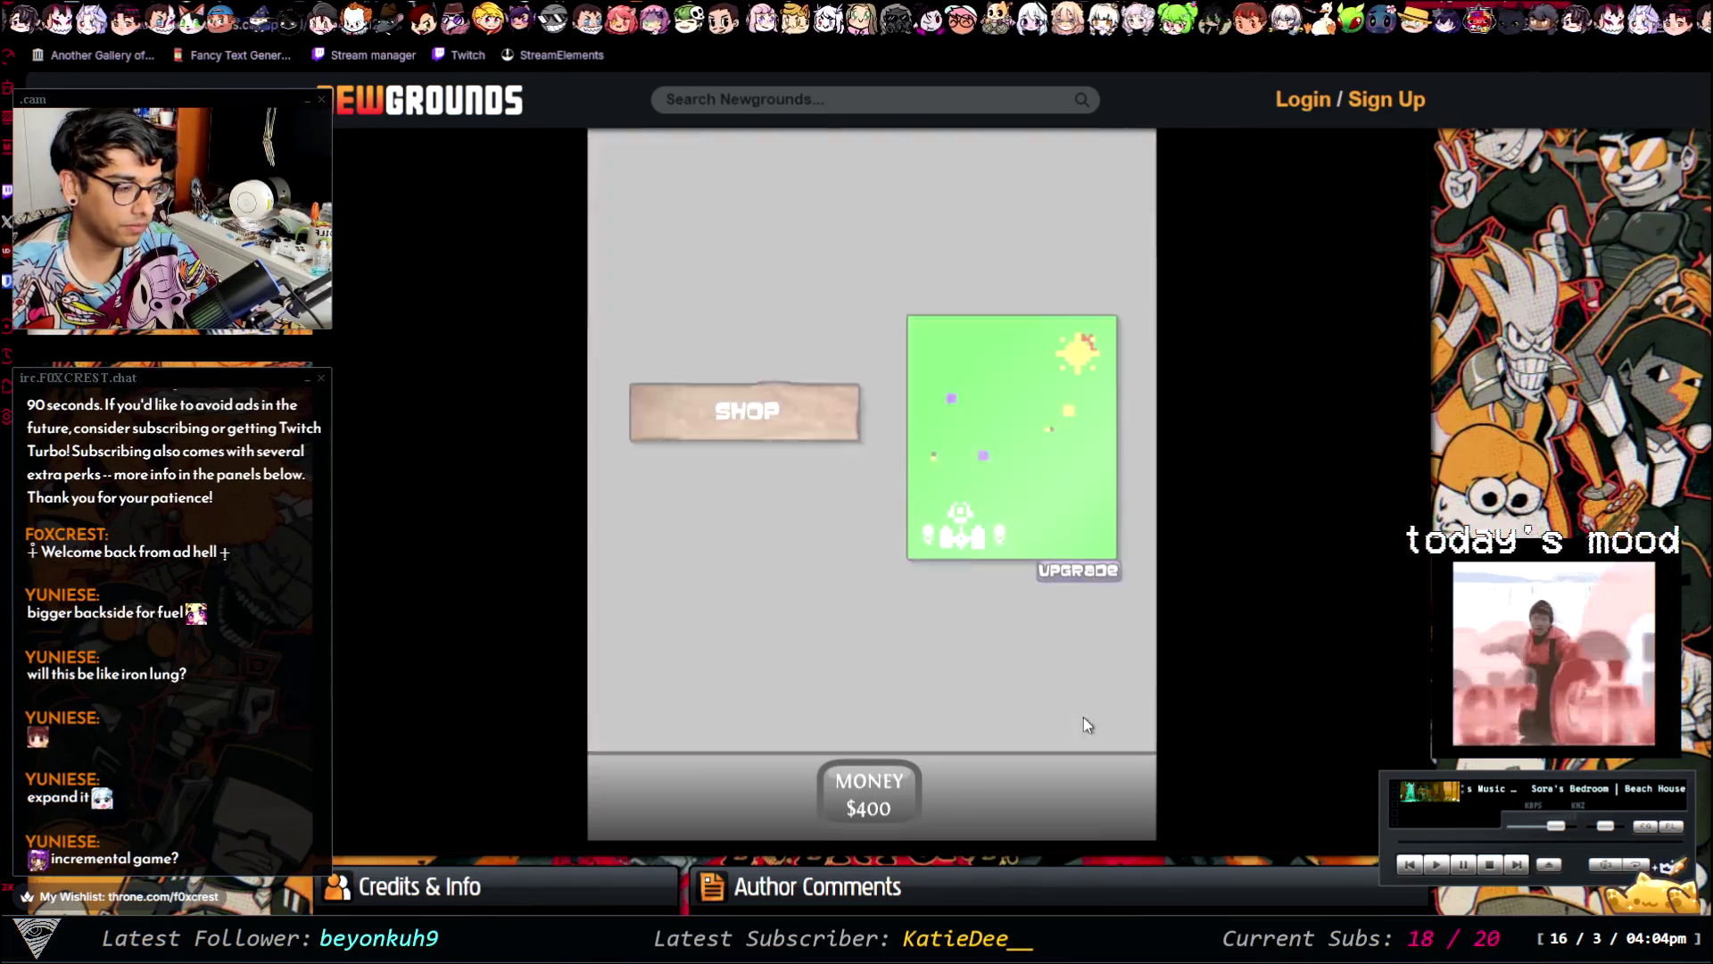
click(1060, 565)
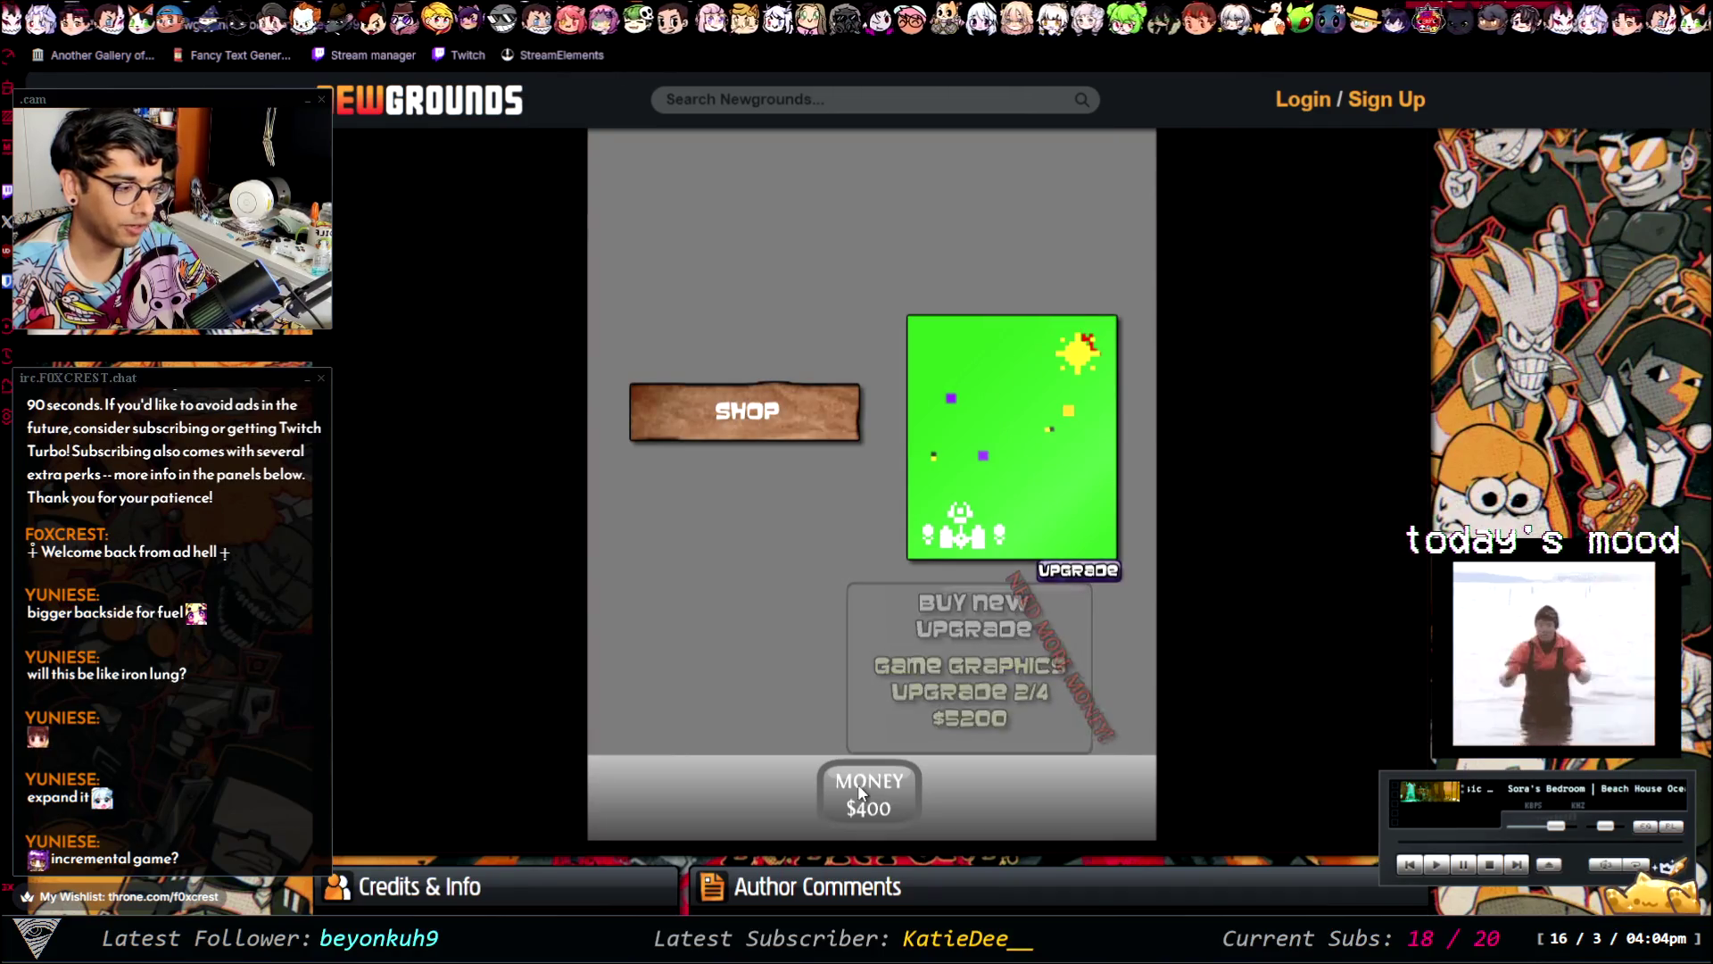
click(741, 433)
click(729, 453)
click(731, 509)
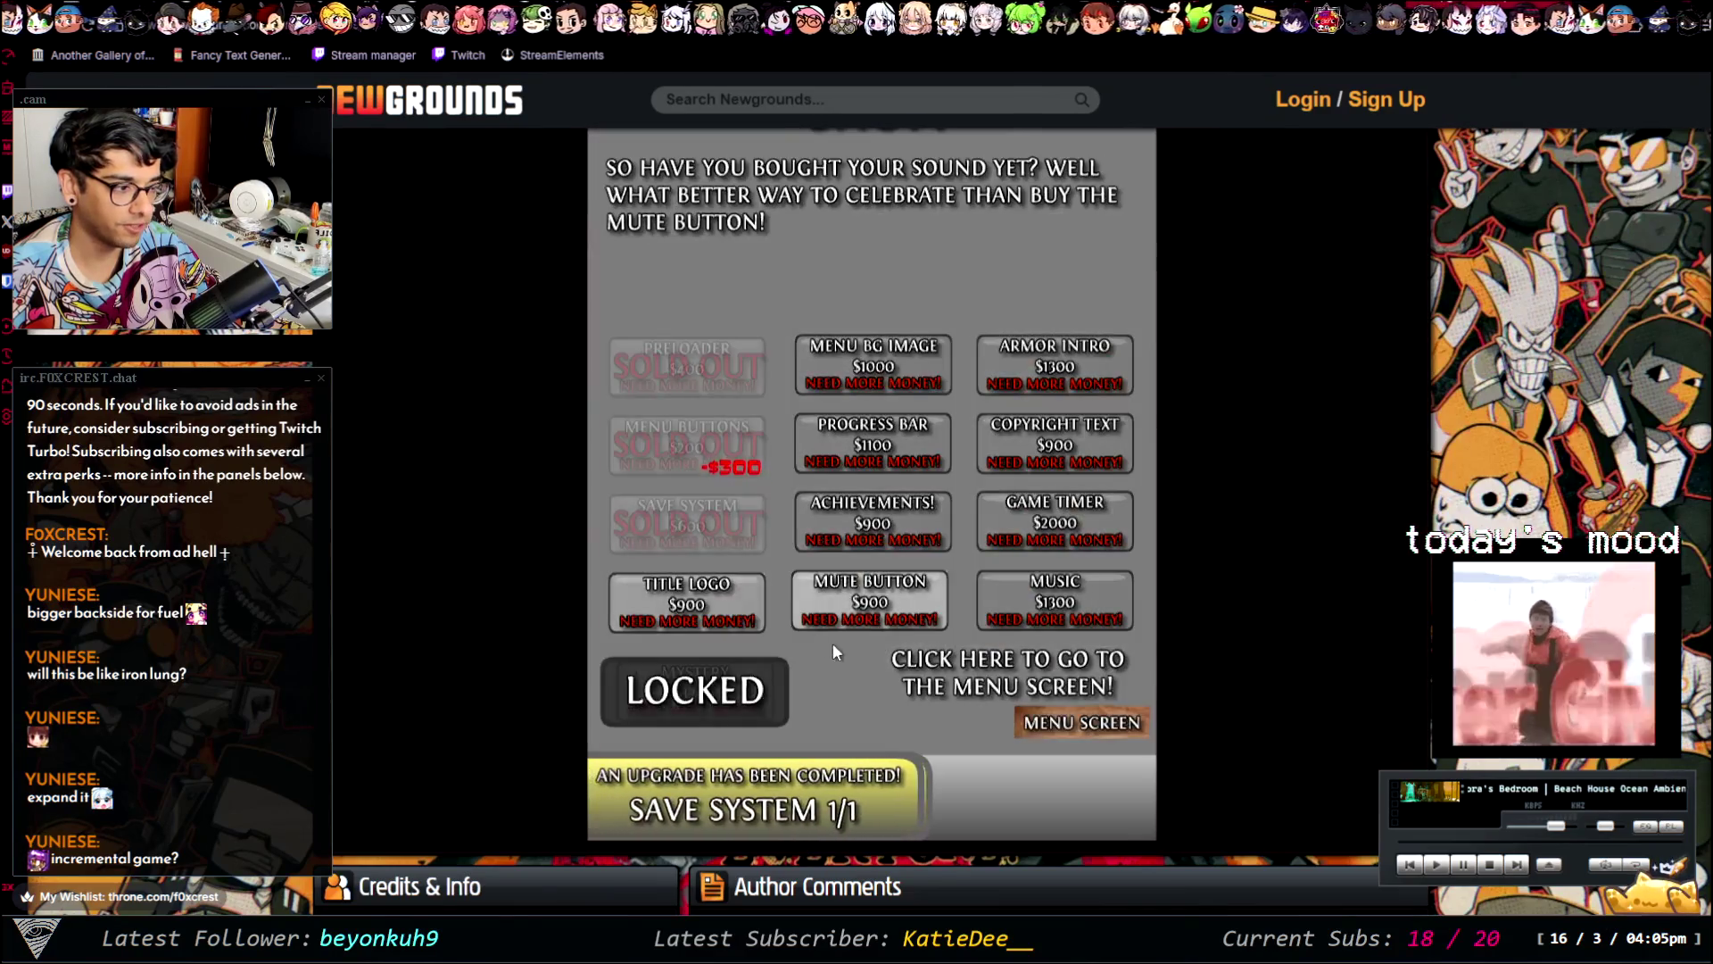
click(1087, 721)
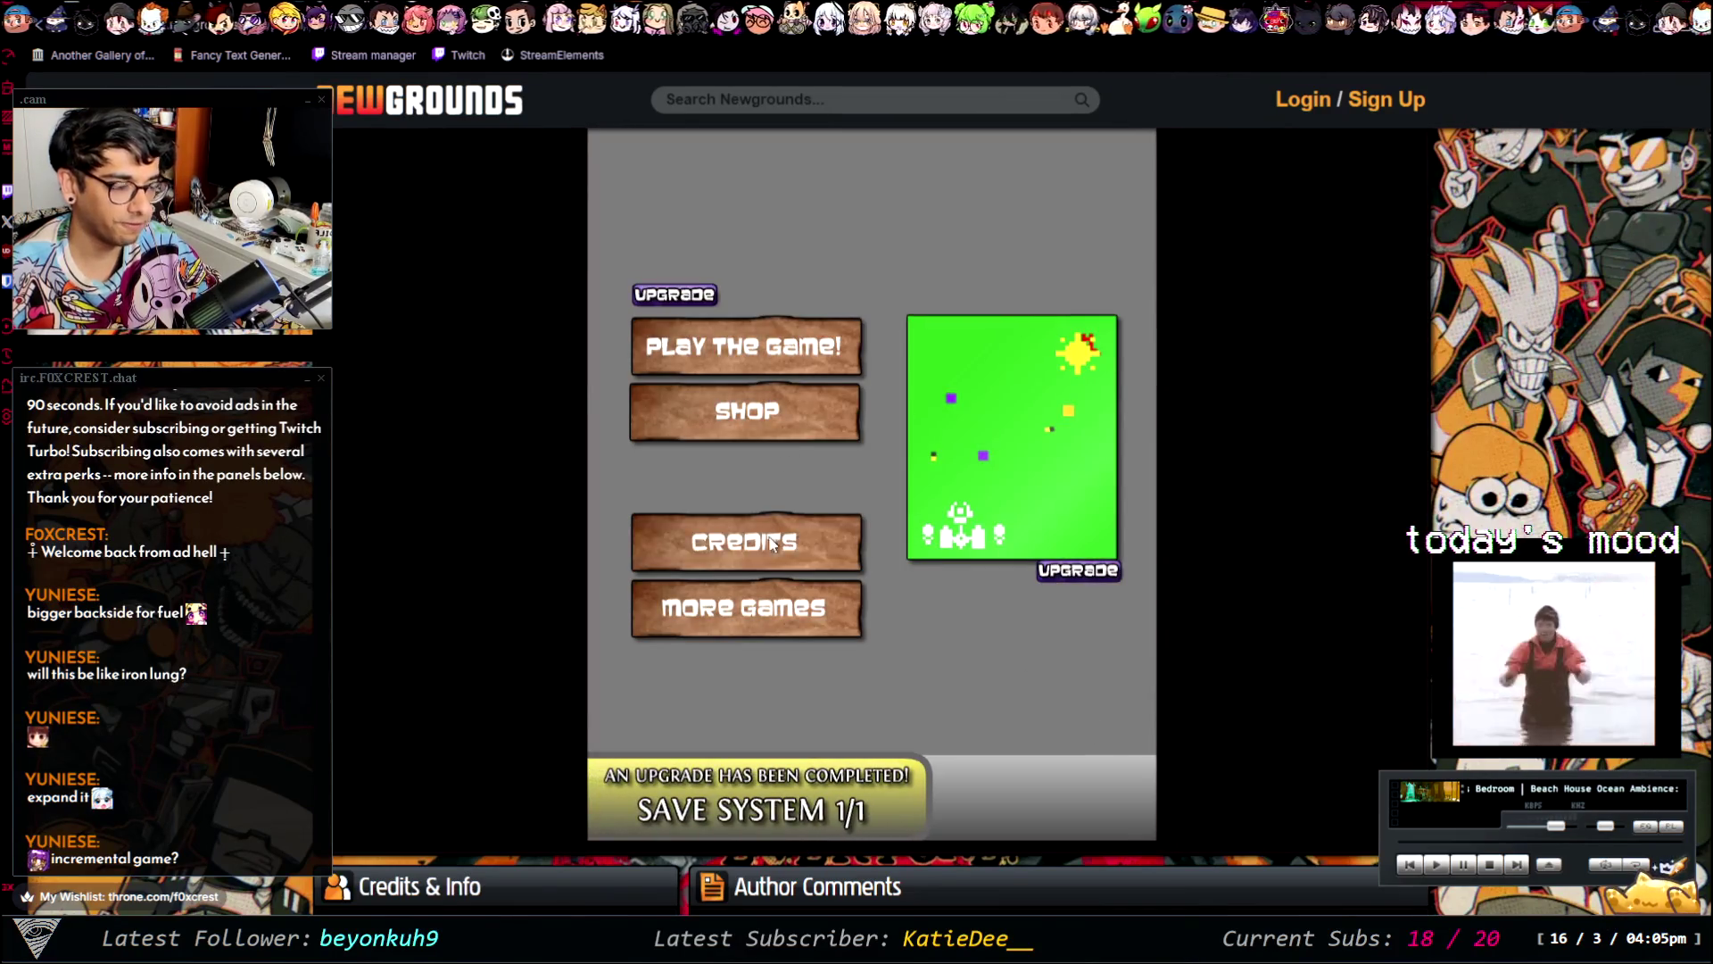
- Play Wave 1 and continue past the FAIL screen to the Ship Builder
click(753, 366)
click(868, 629)
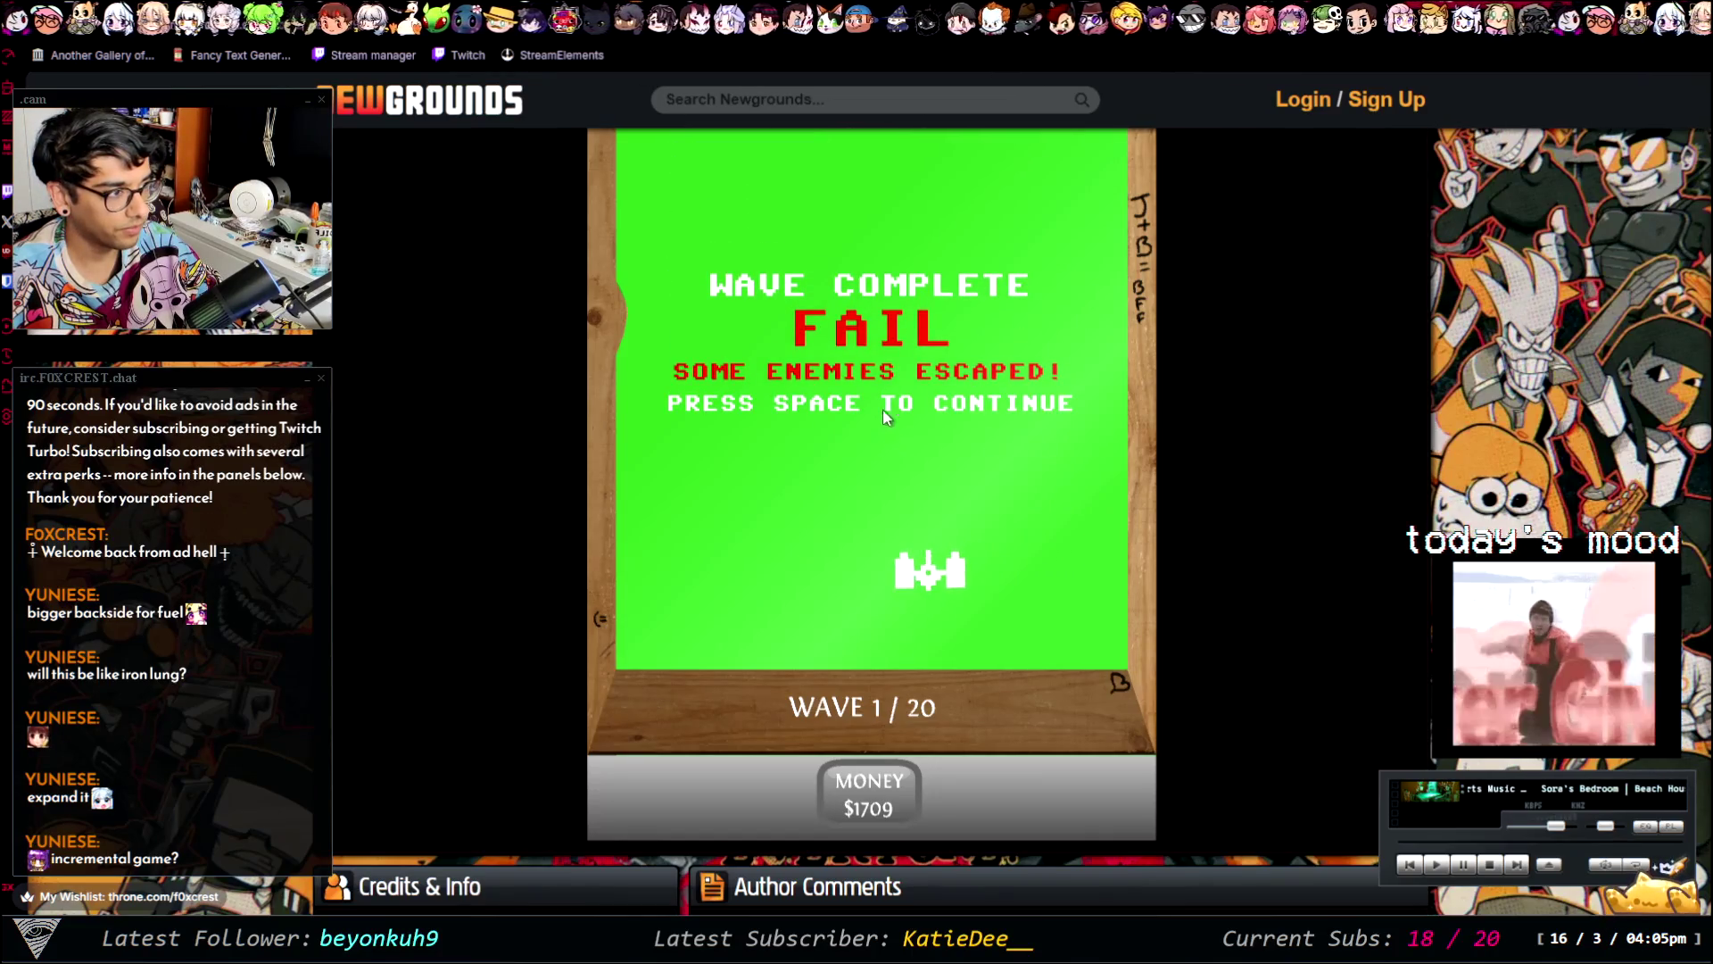
key(space)
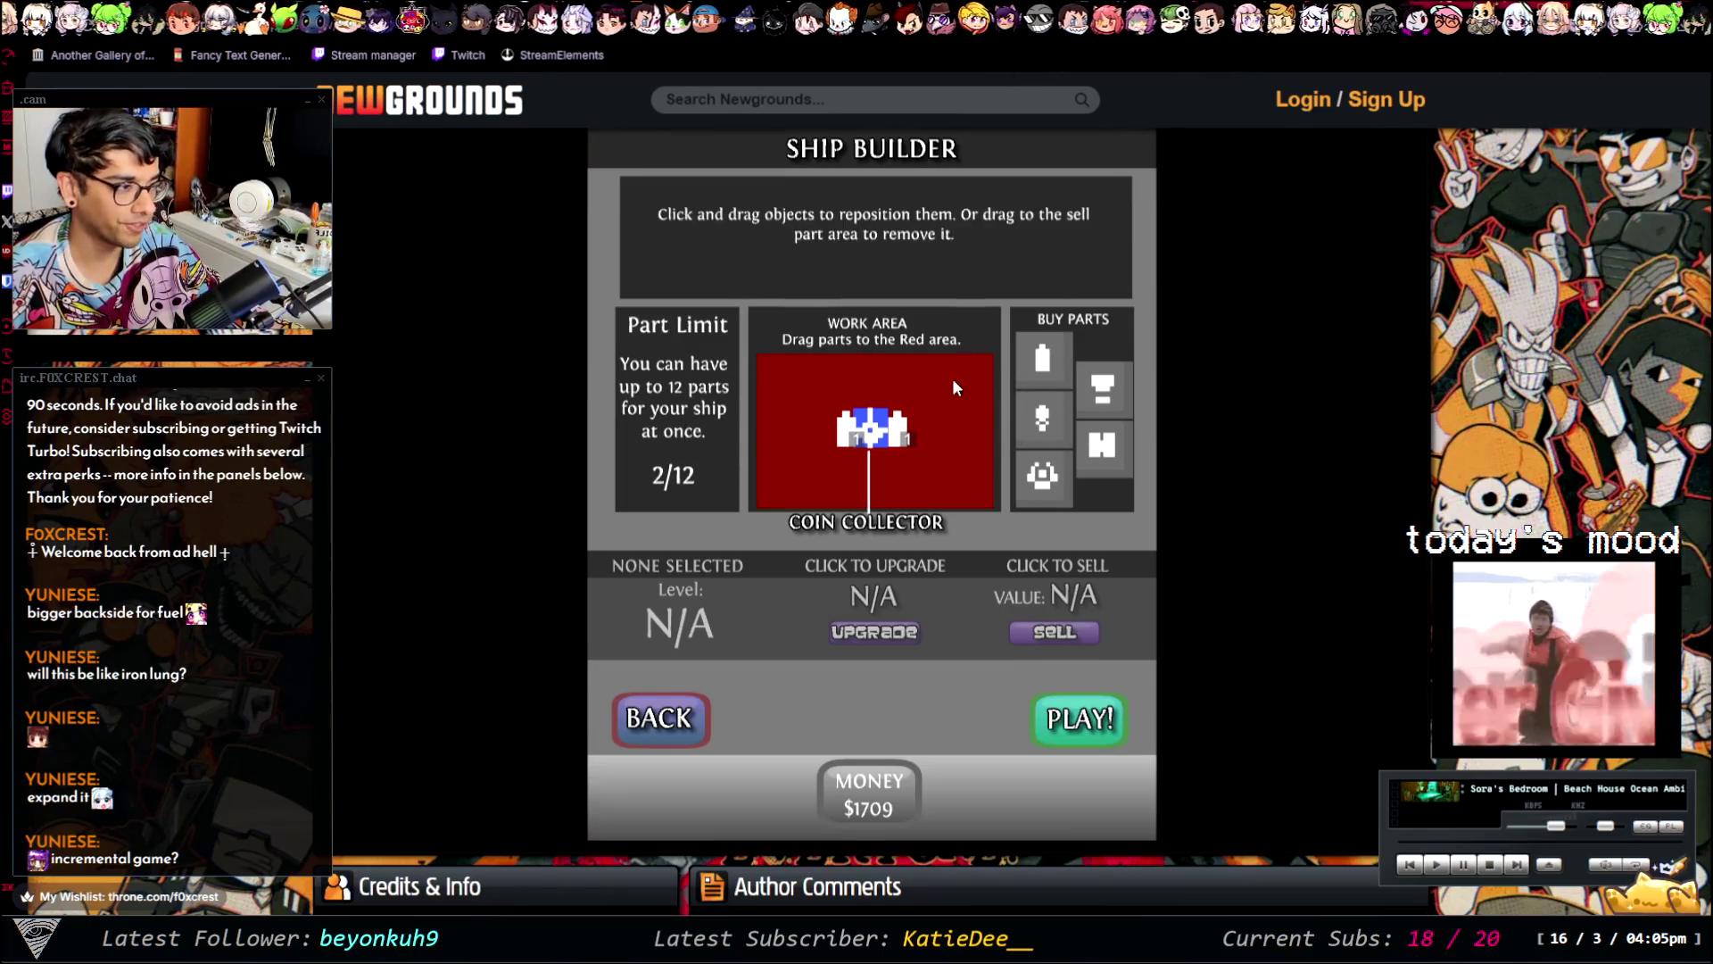
- Shift the gun turret left, attach two magnets to the ship, and launch the next wave
click(862, 437)
drag(852, 438, 840, 432)
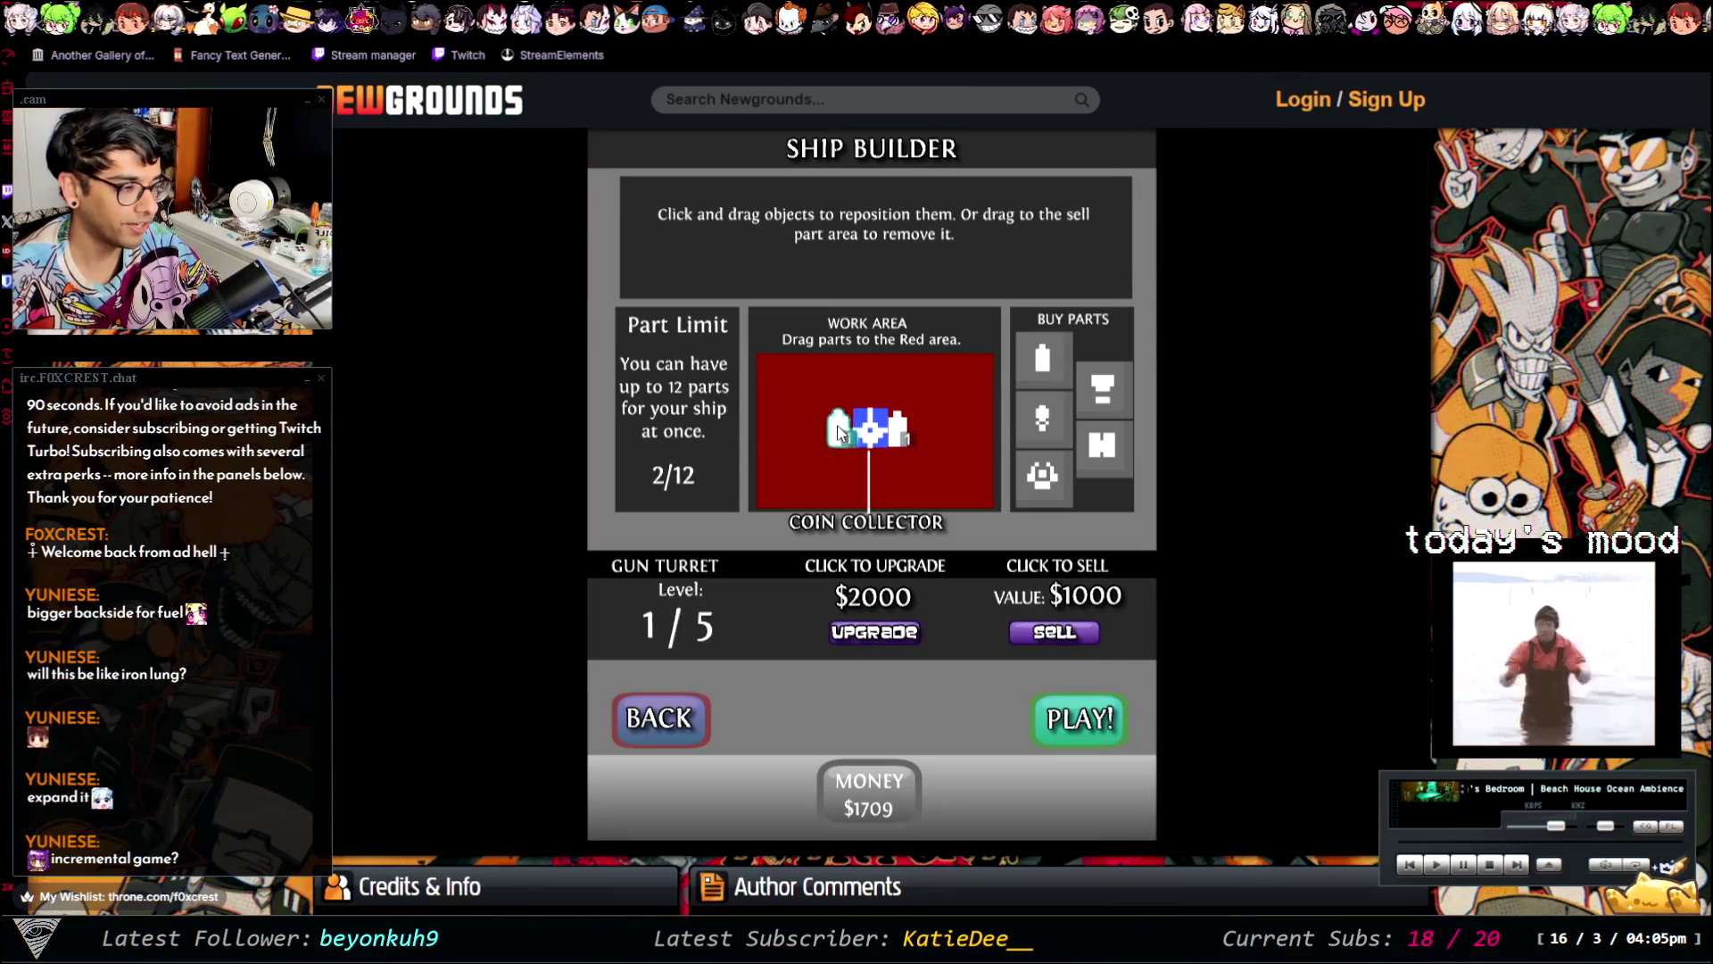
mouse_move(1103, 390)
mouse_down()
mouse_move(903, 412)
mouse_move(821, 386)
mouse_move(808, 425)
mouse_up()
drag(1103, 390, 940, 425)
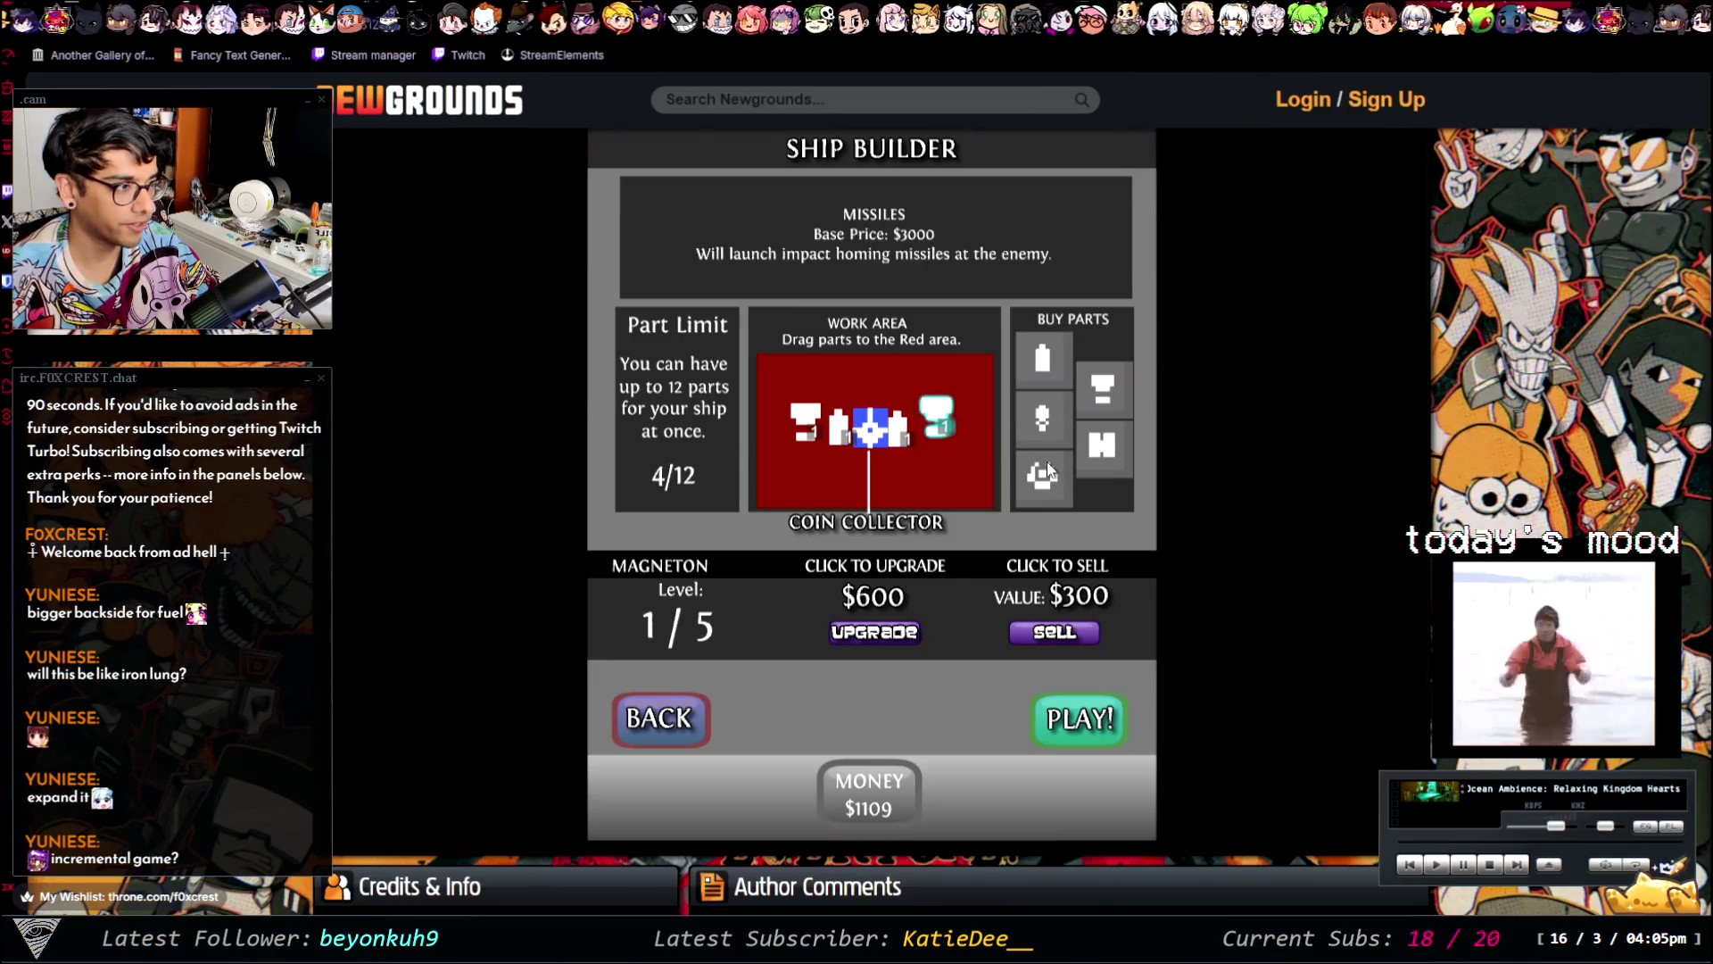
click(1043, 416)
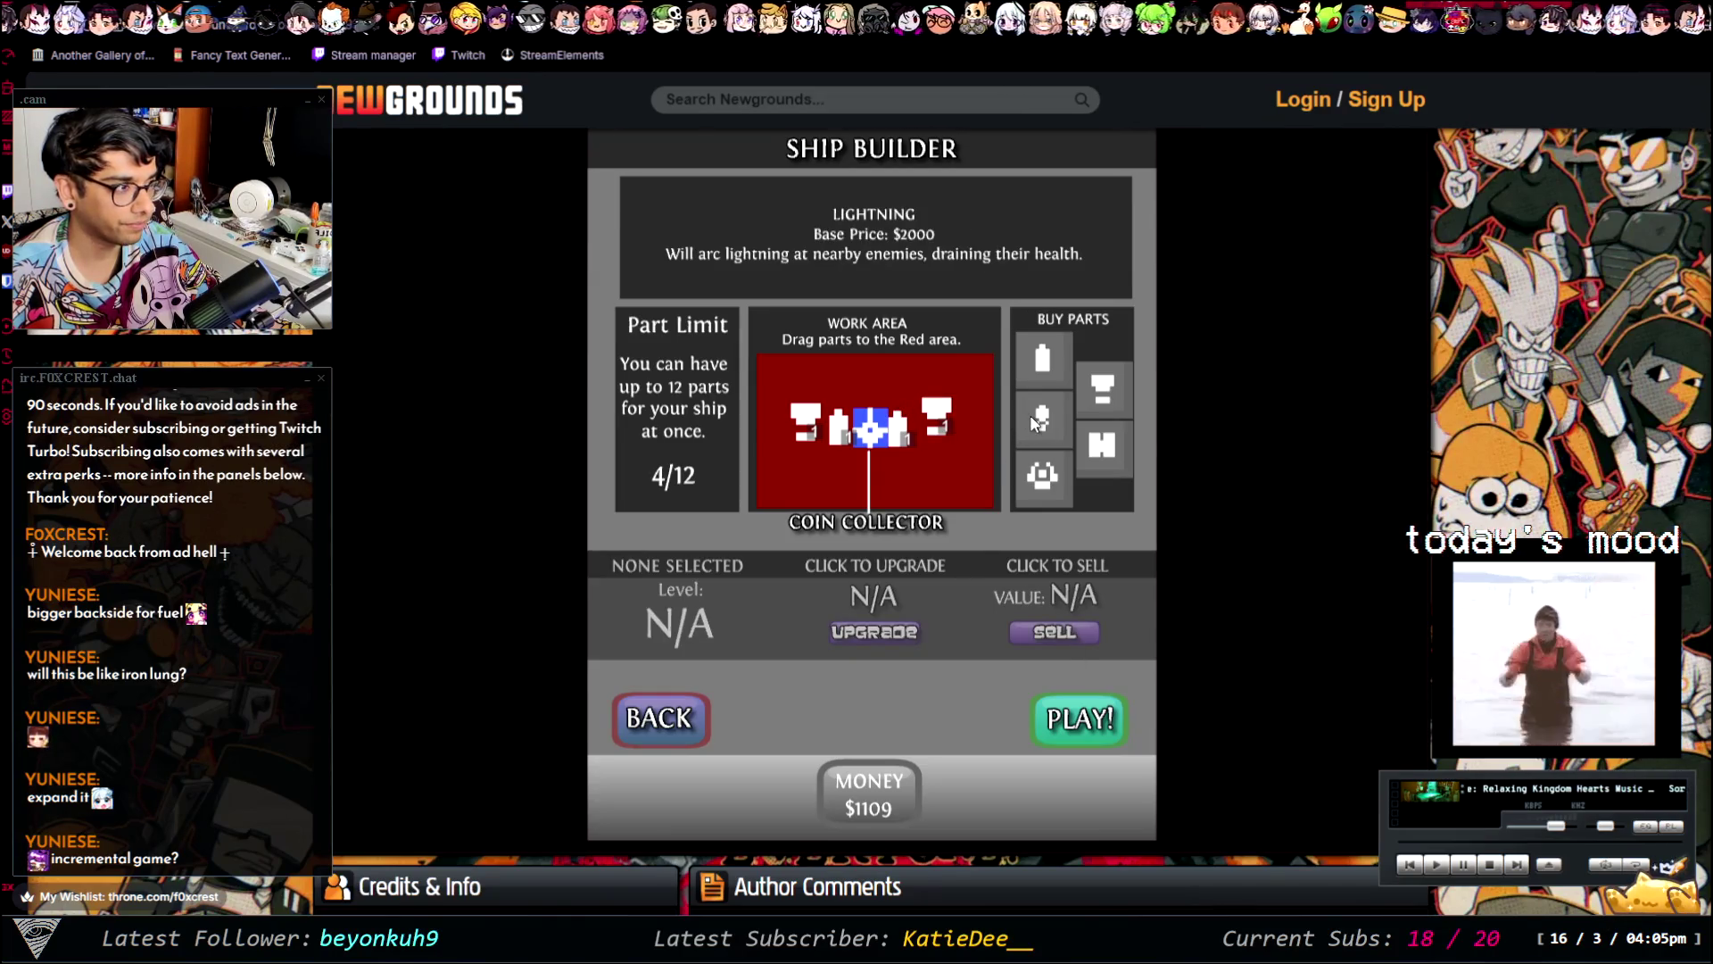
click(1111, 719)
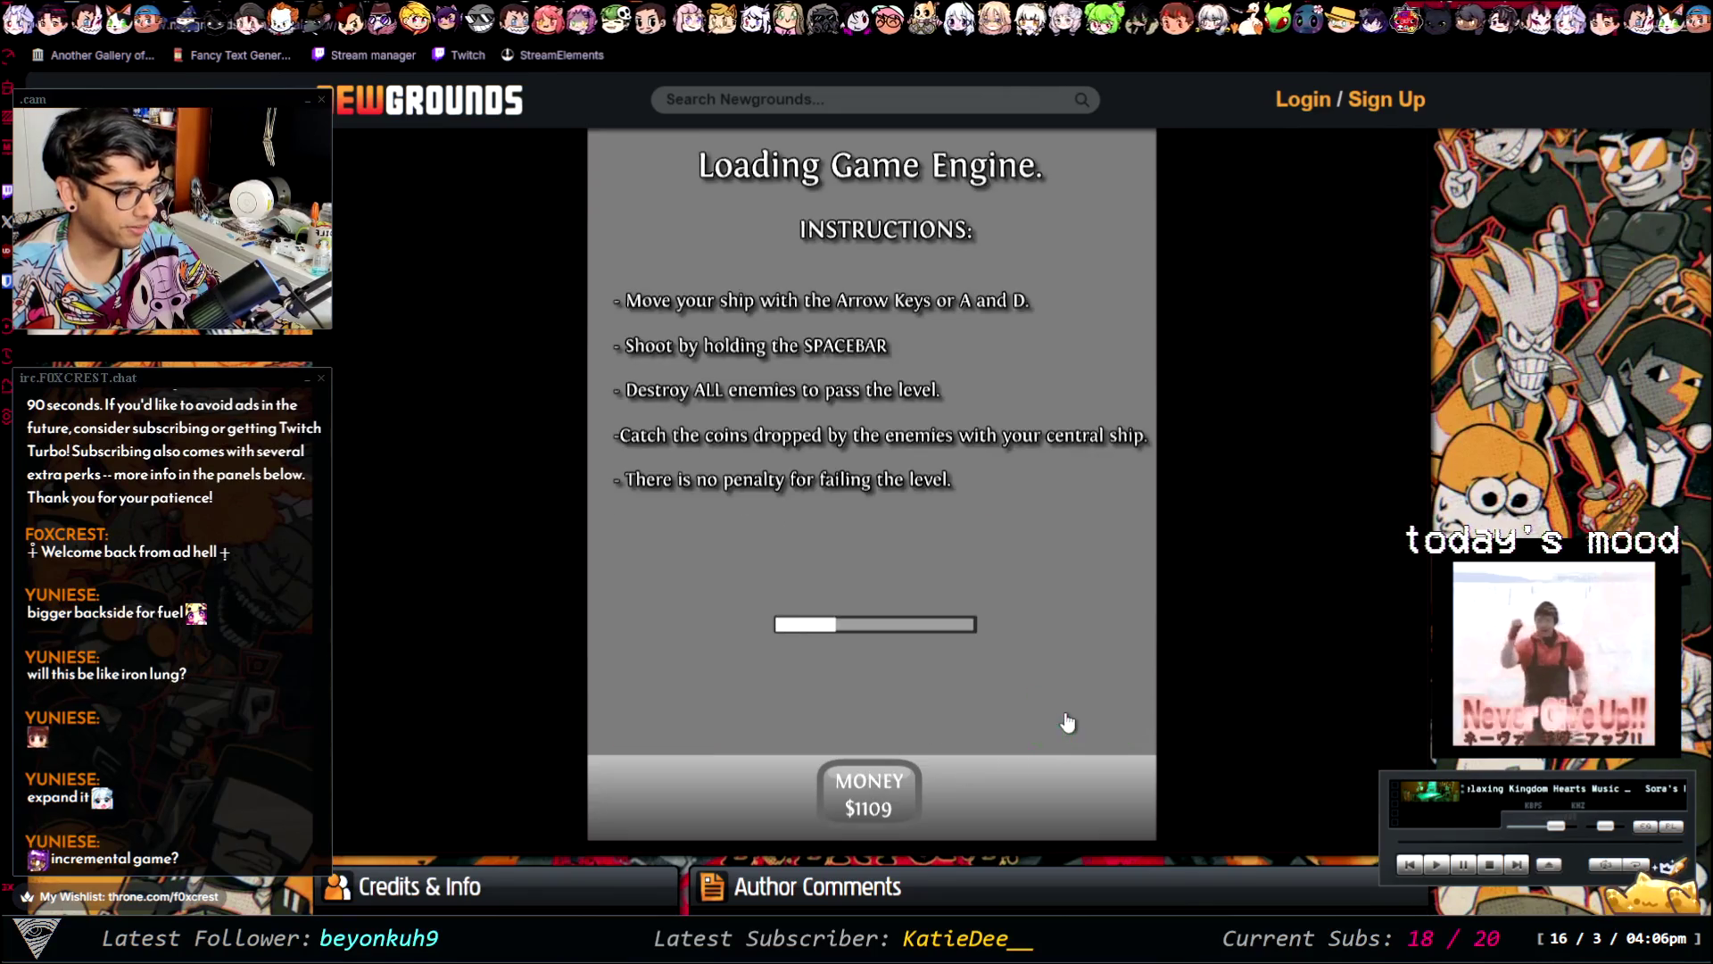
- Play and clear Wave 1, then go back from Ship Builder to the main menu shop
click(917, 635)
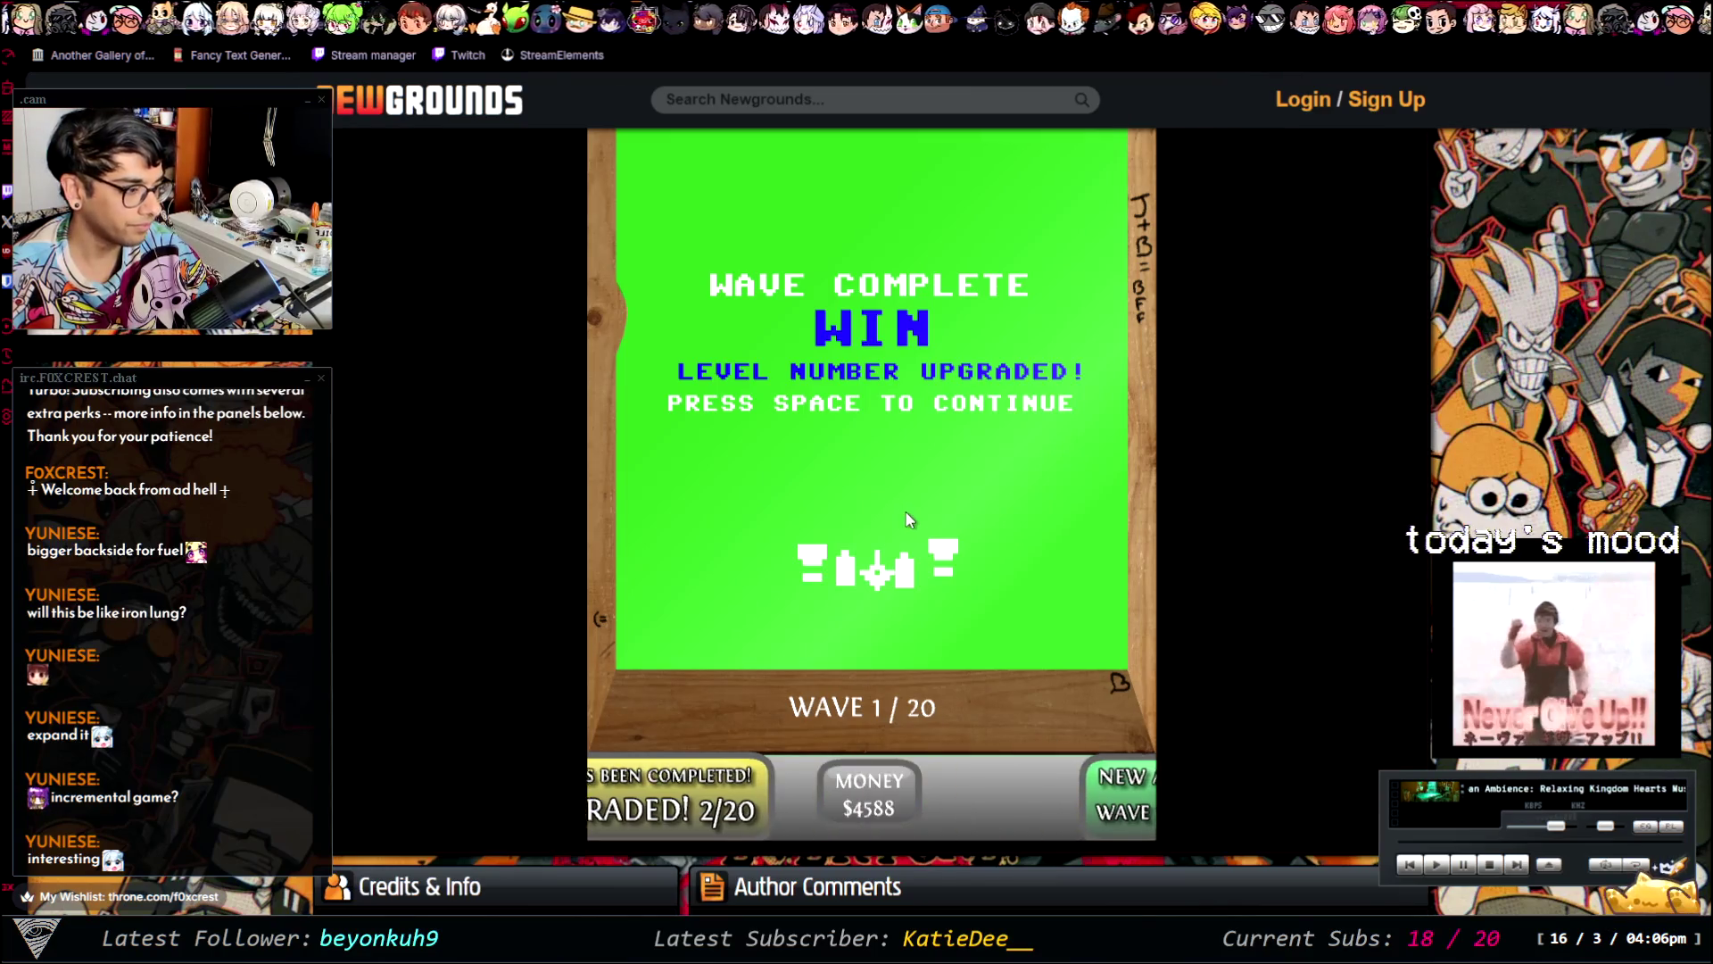
key(space)
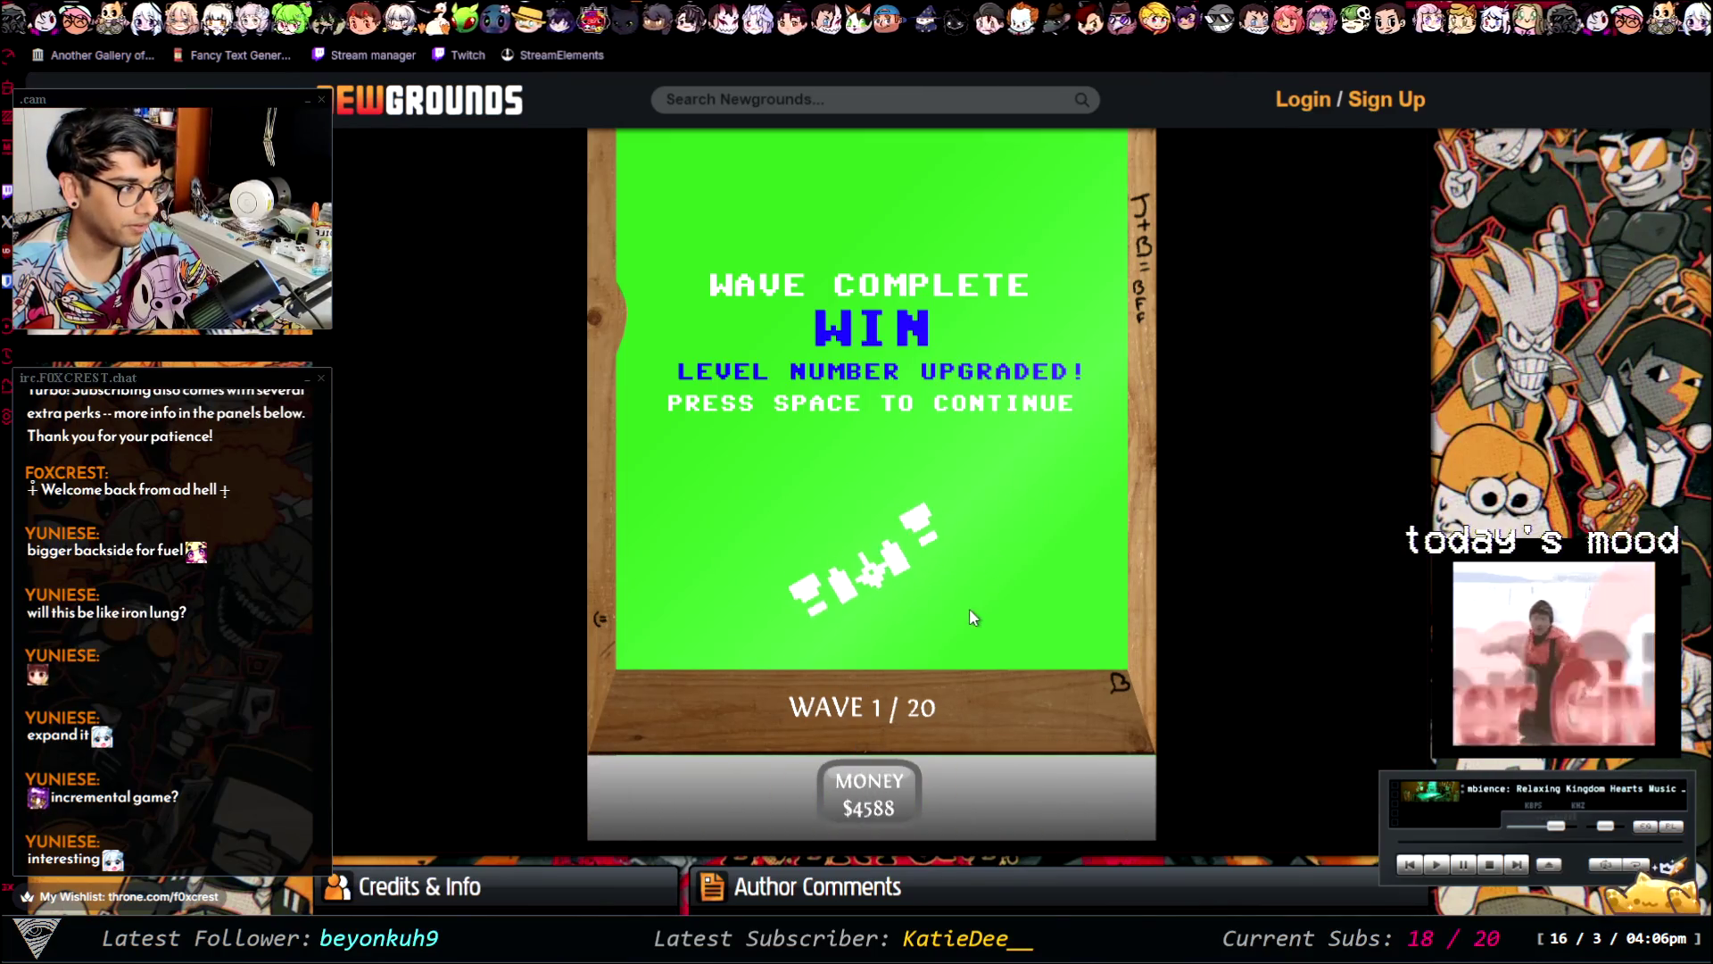
click(691, 725)
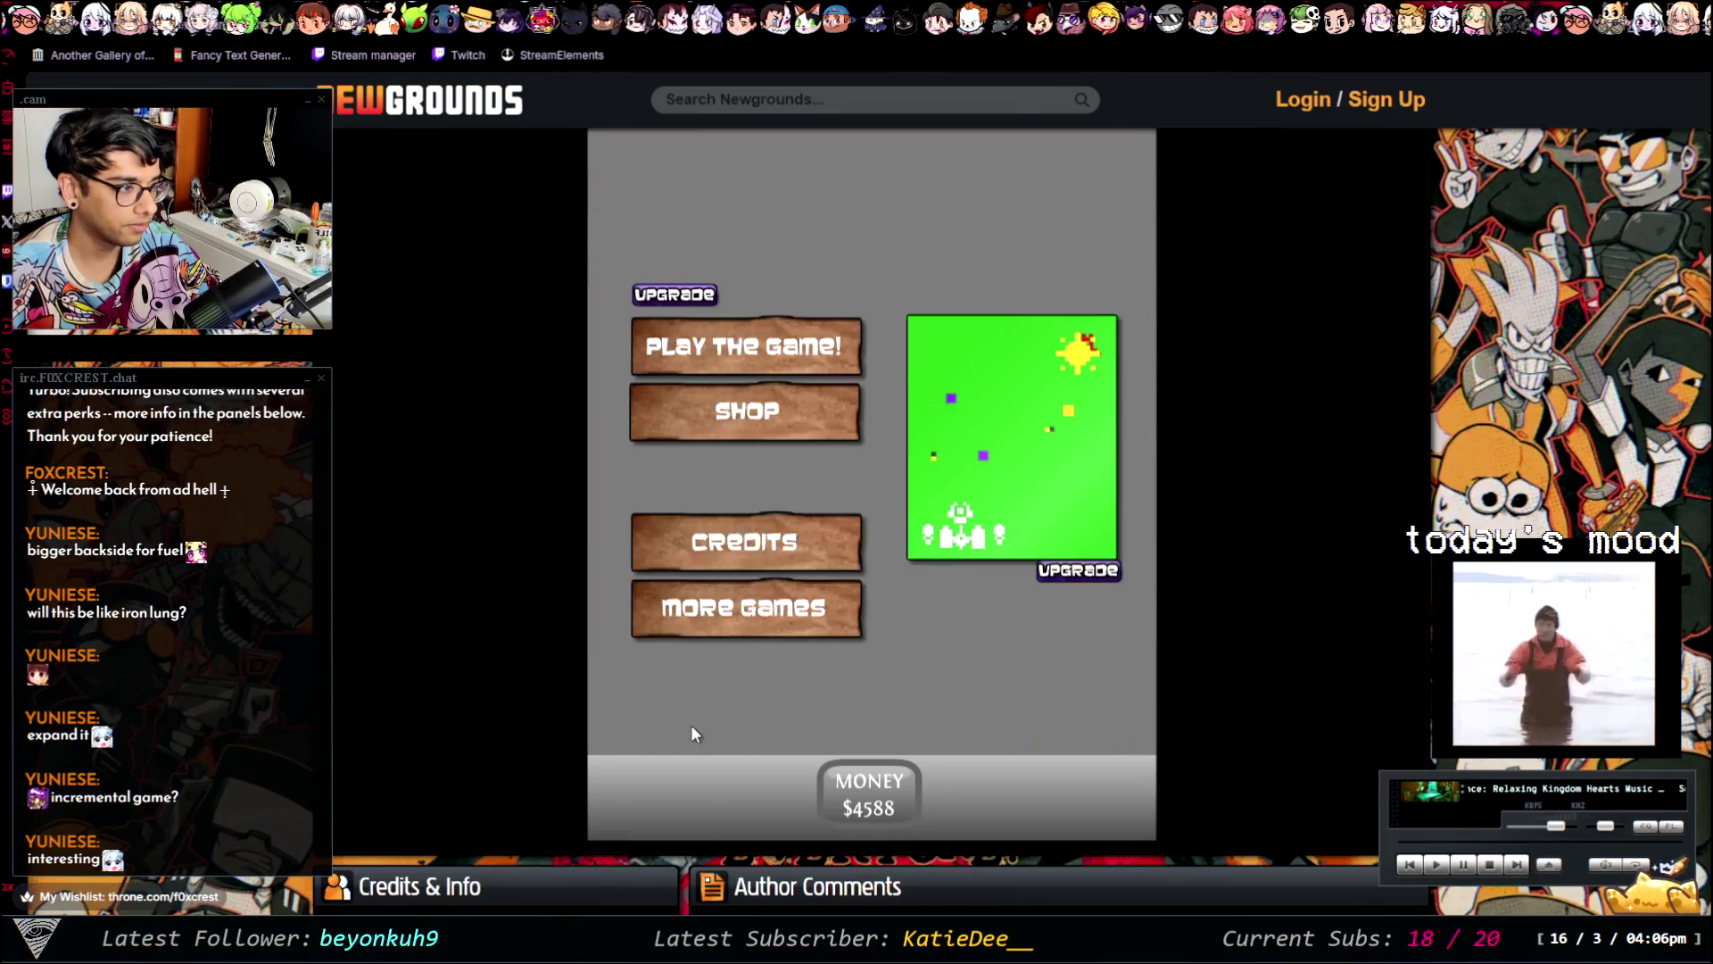
click(773, 426)
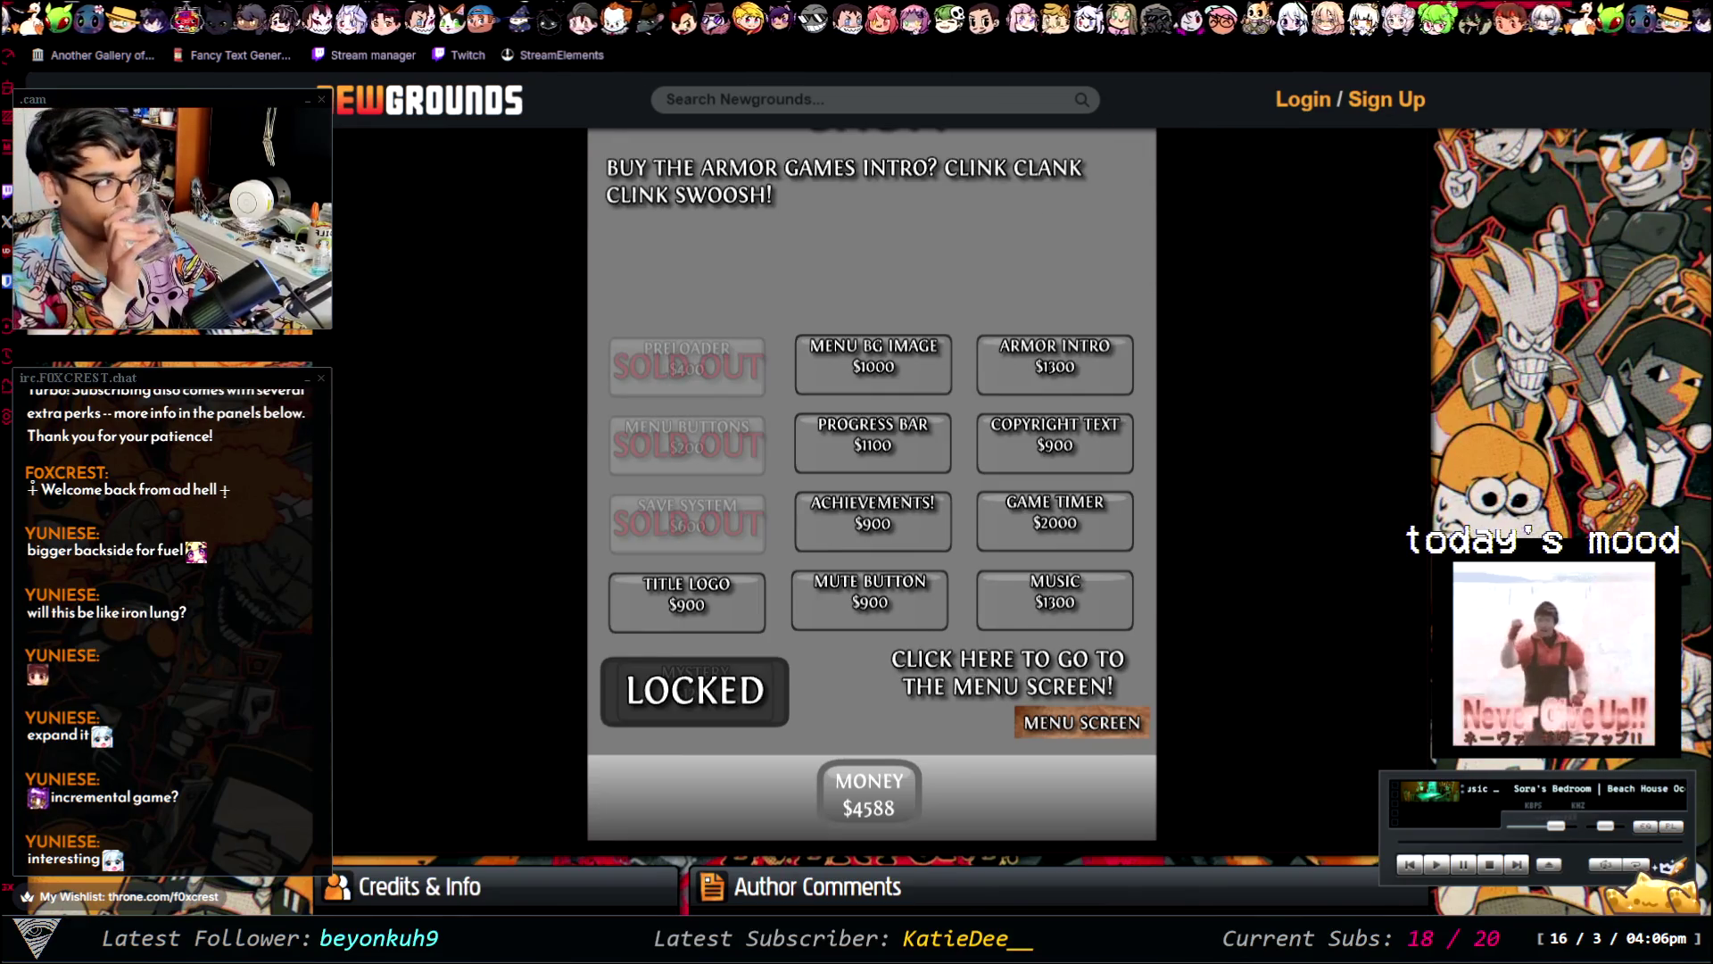
- Browse the Chappie and sci-fi concept-art gallery, then return to the Paint design notes
key(ctrl+Tab)
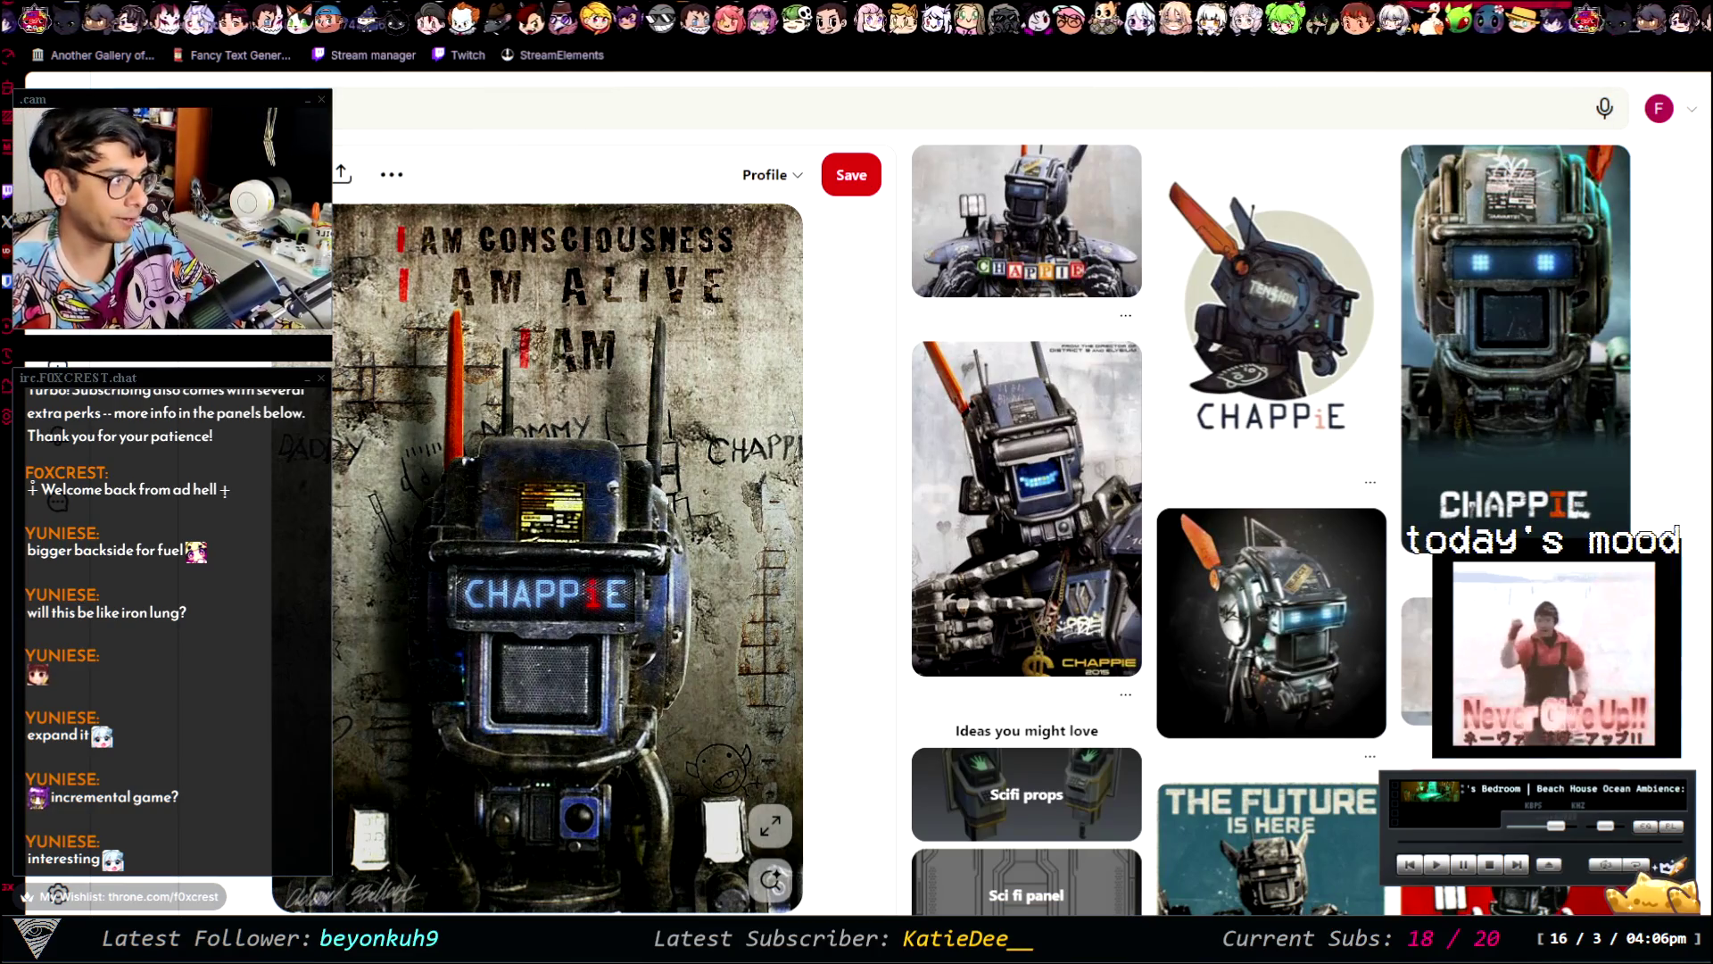
key(ctrl+Tab)
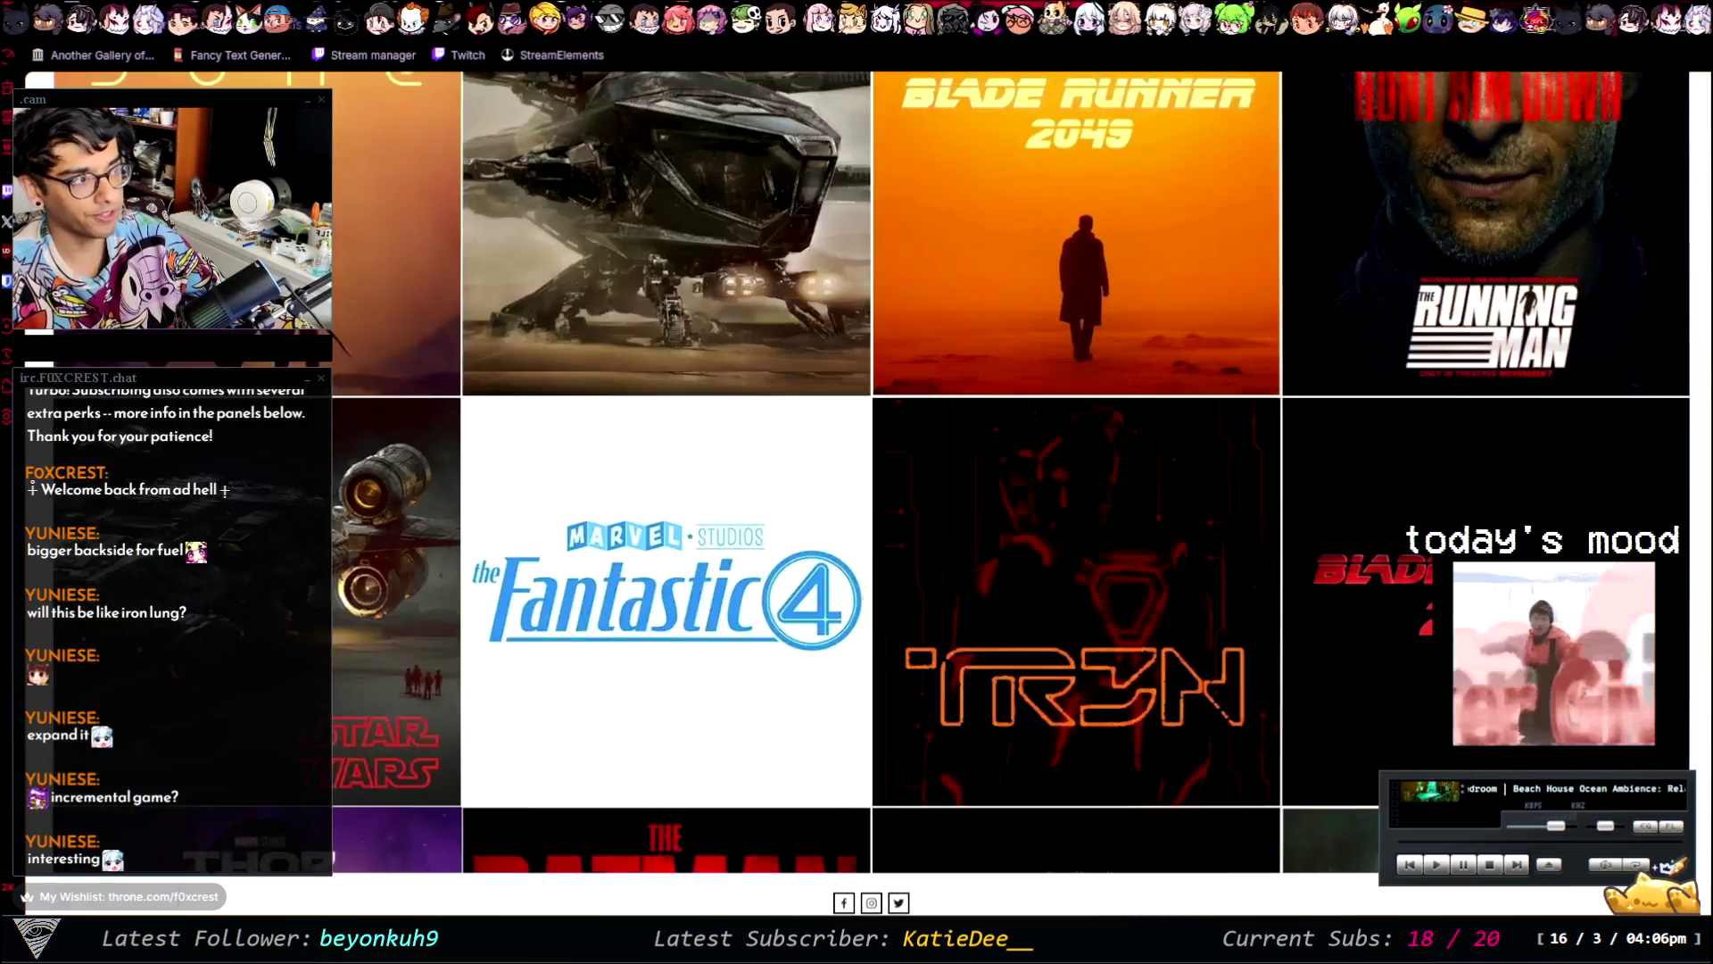
scroll(871, 153, down, 1)
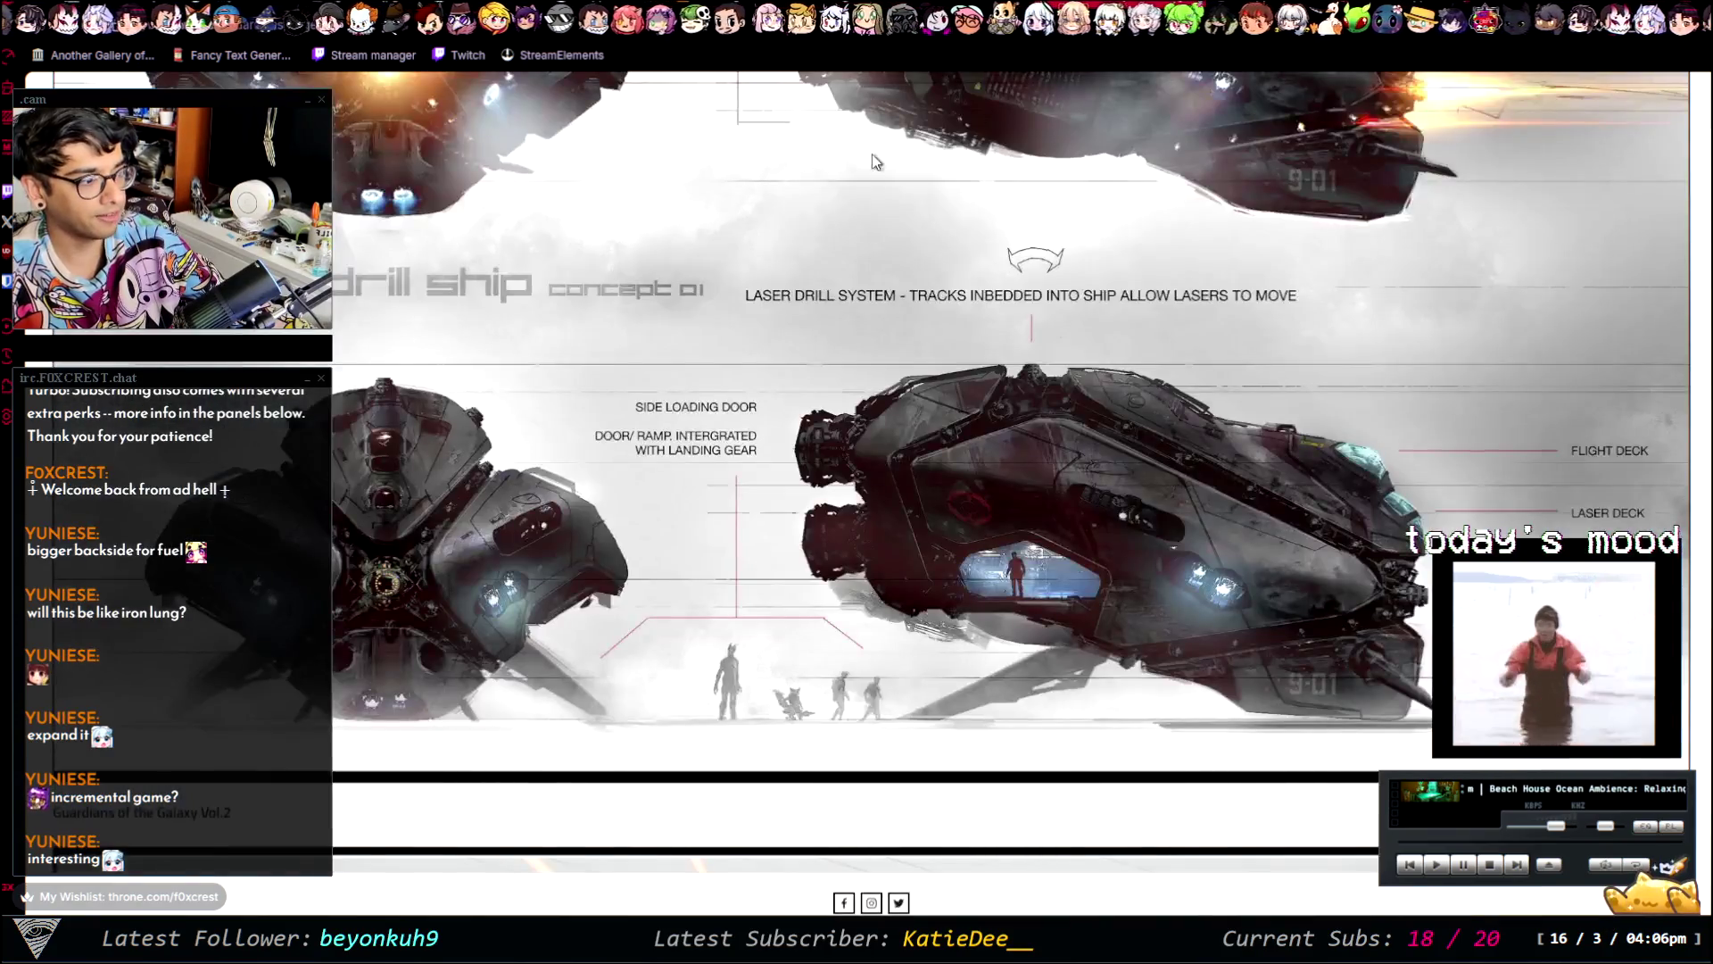
scroll(857, 295, down, 1)
scroll(842, 431, down, 1)
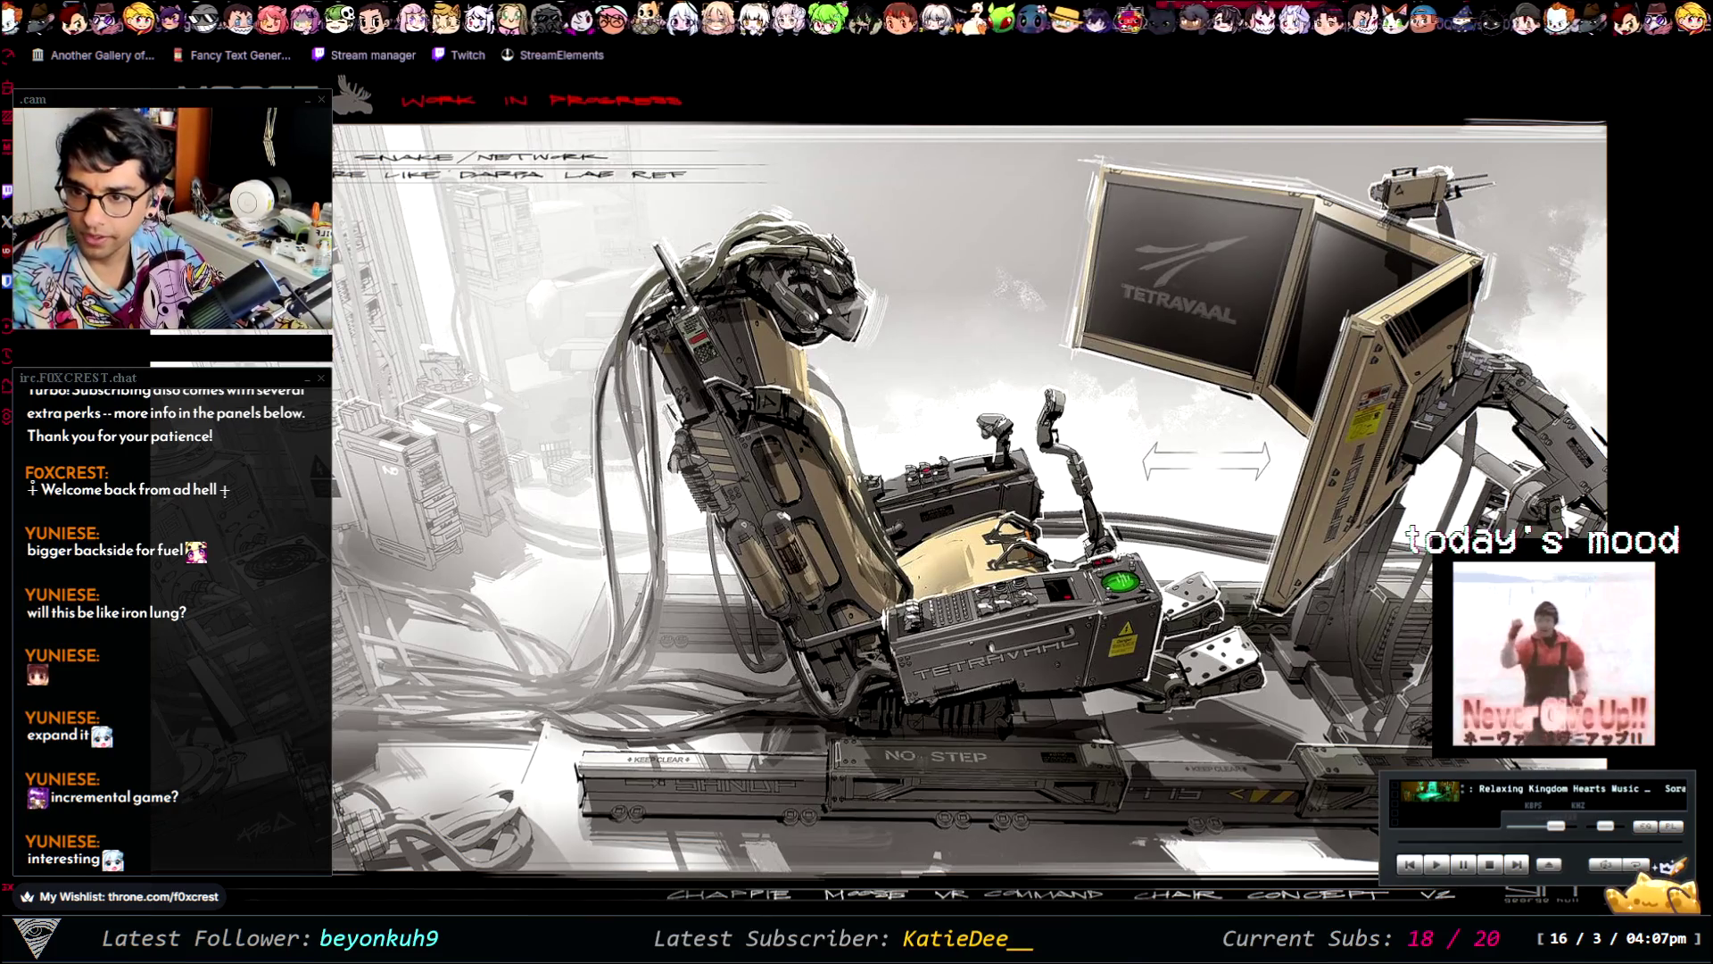
key(alt+Tab)
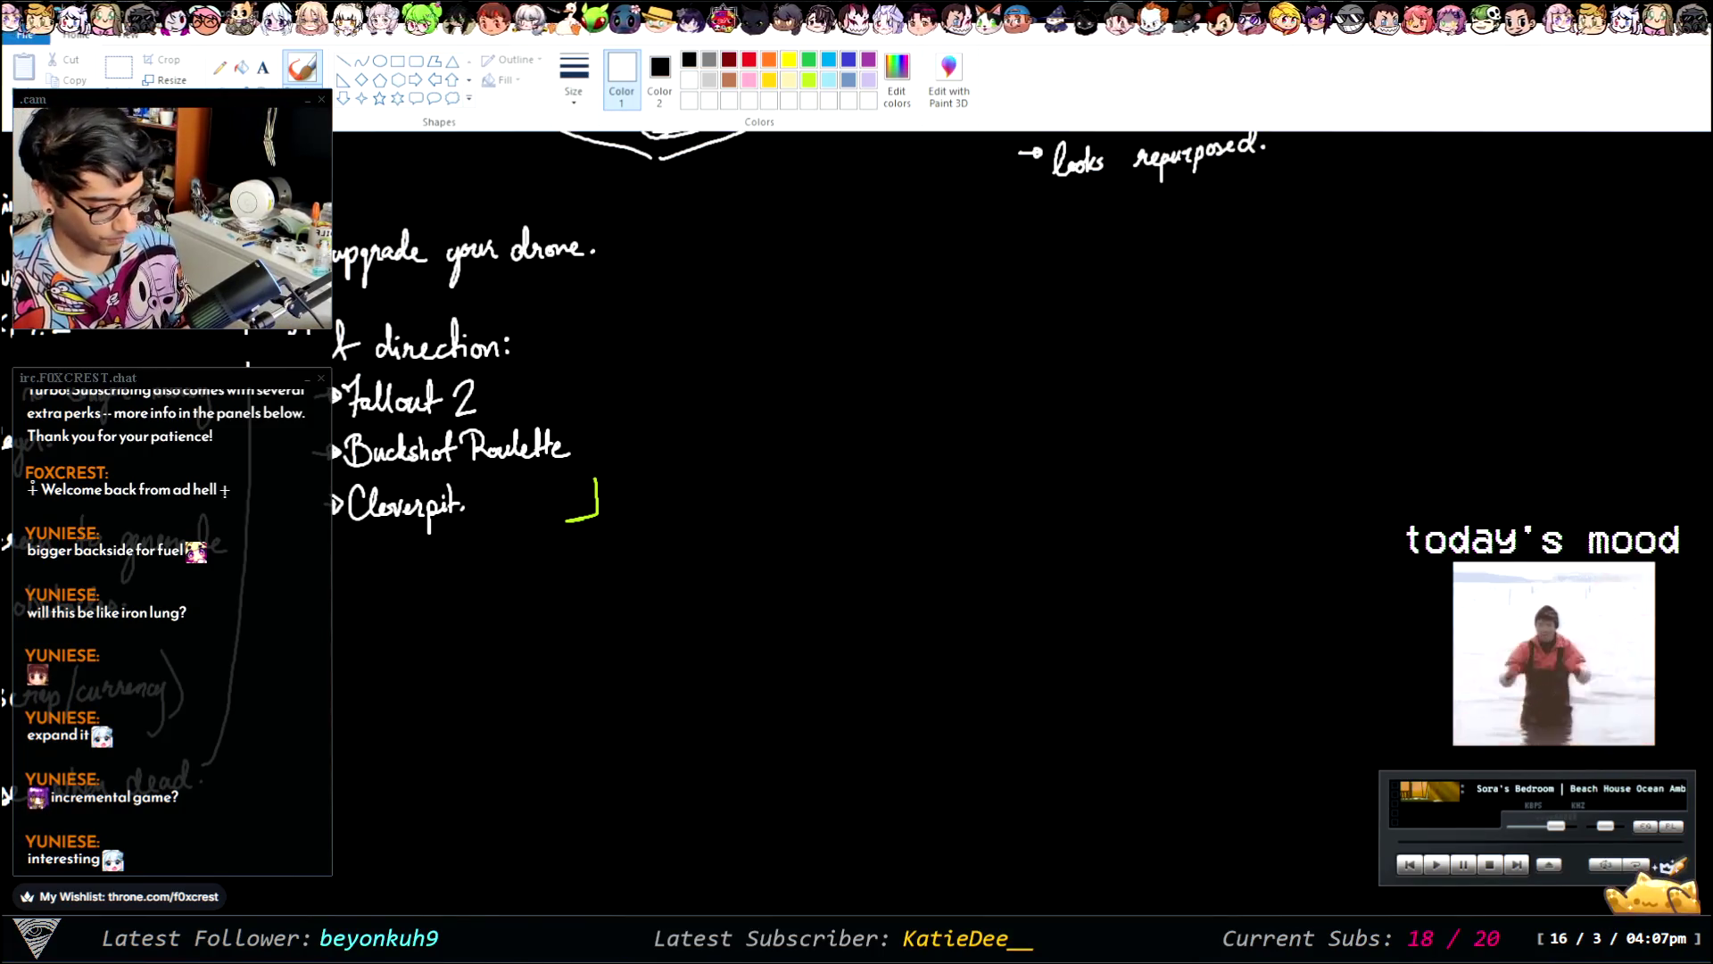
- Scroll the Paint canvas left to the Story Mode list, then switch to the command chair art
scroll(771, 522, left, 5)
scroll(771, 522, left, 2)
scroll(771, 522, left, 1)
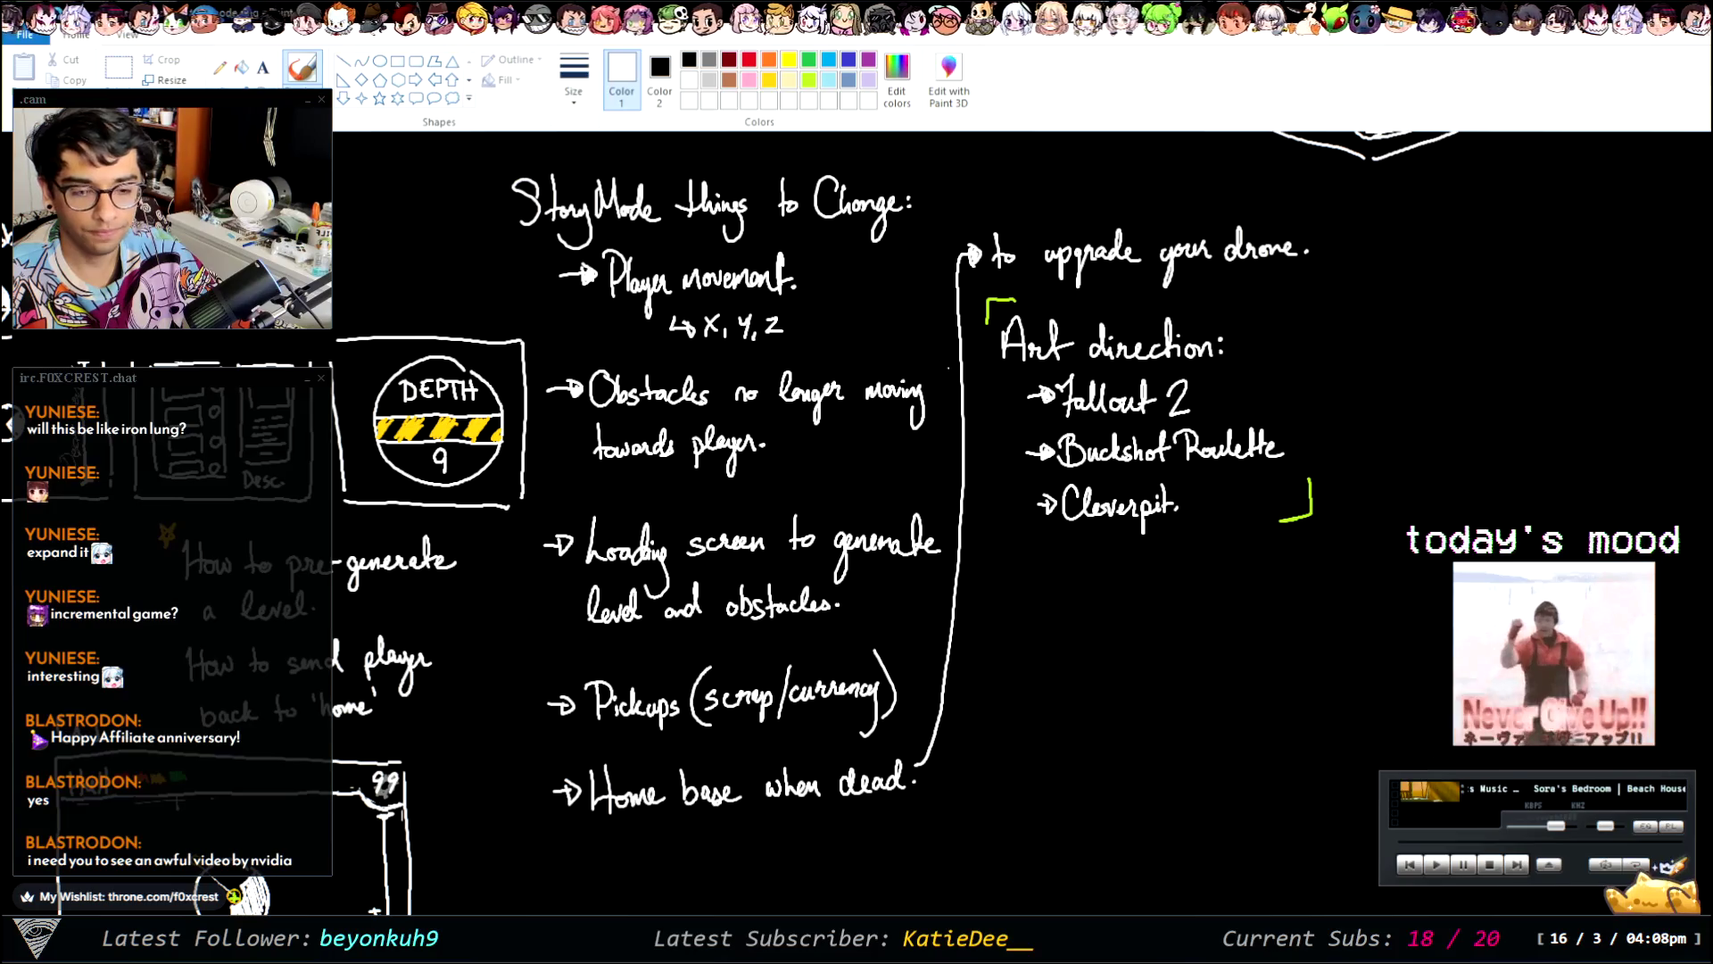
key(alt+Tab)
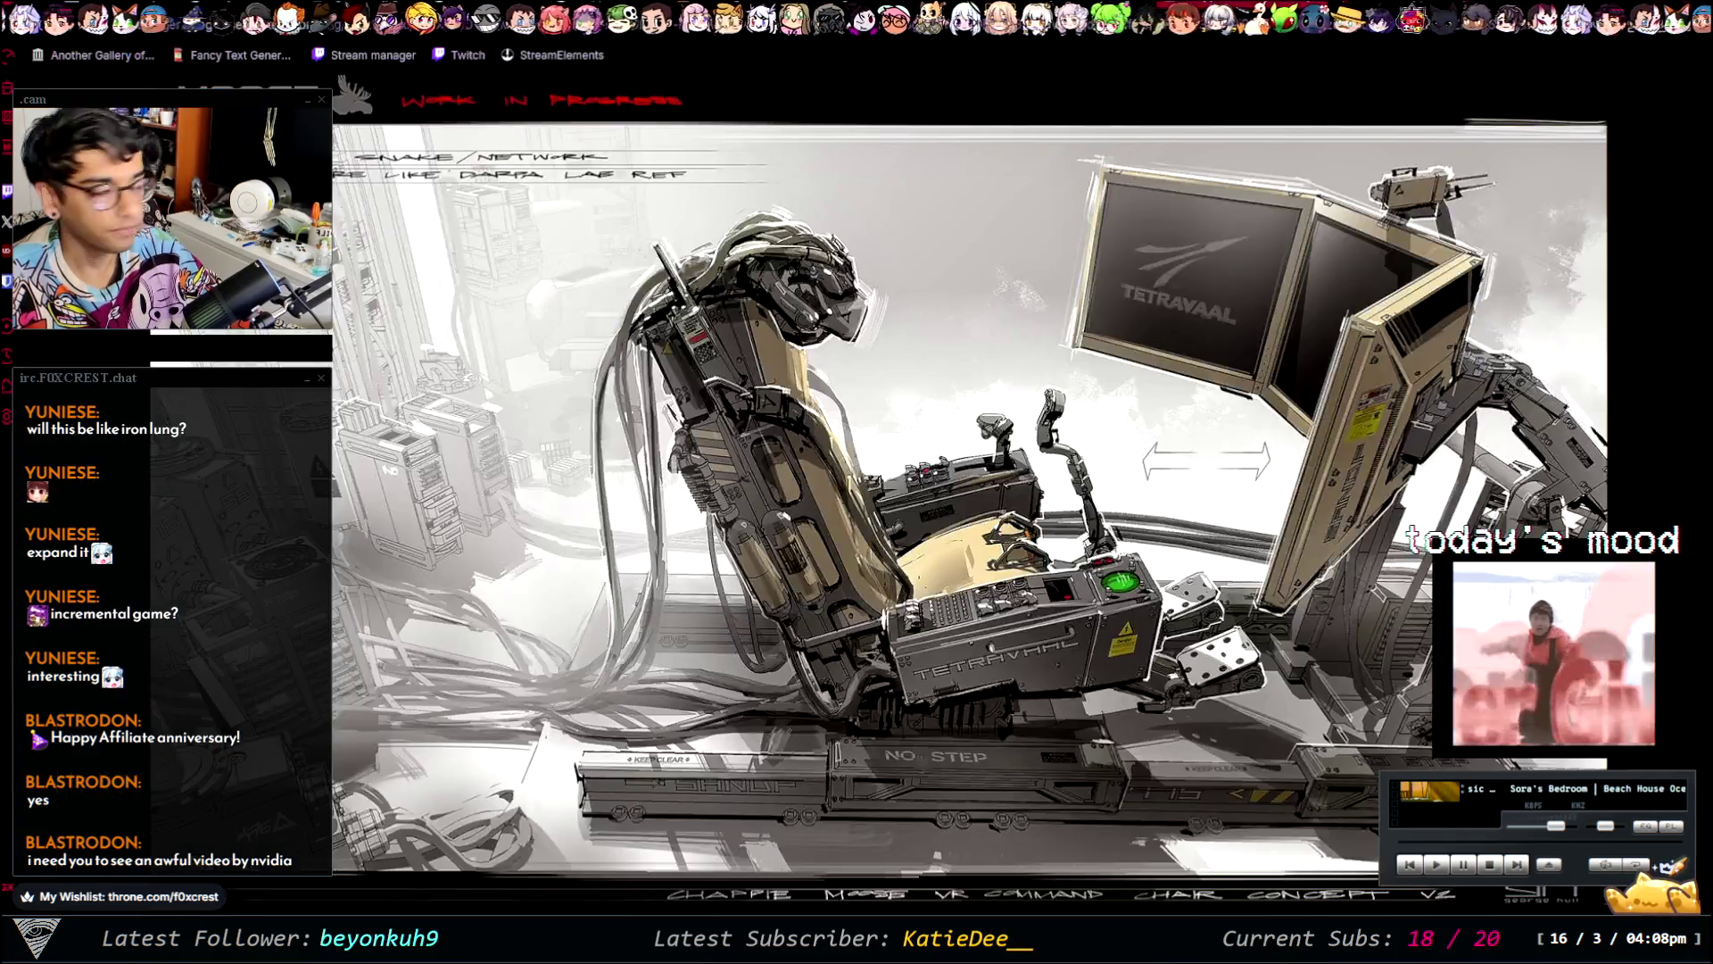
- Open a new browser tab to bring up the Apex Legends Twitch stream
key(ctrl+w)
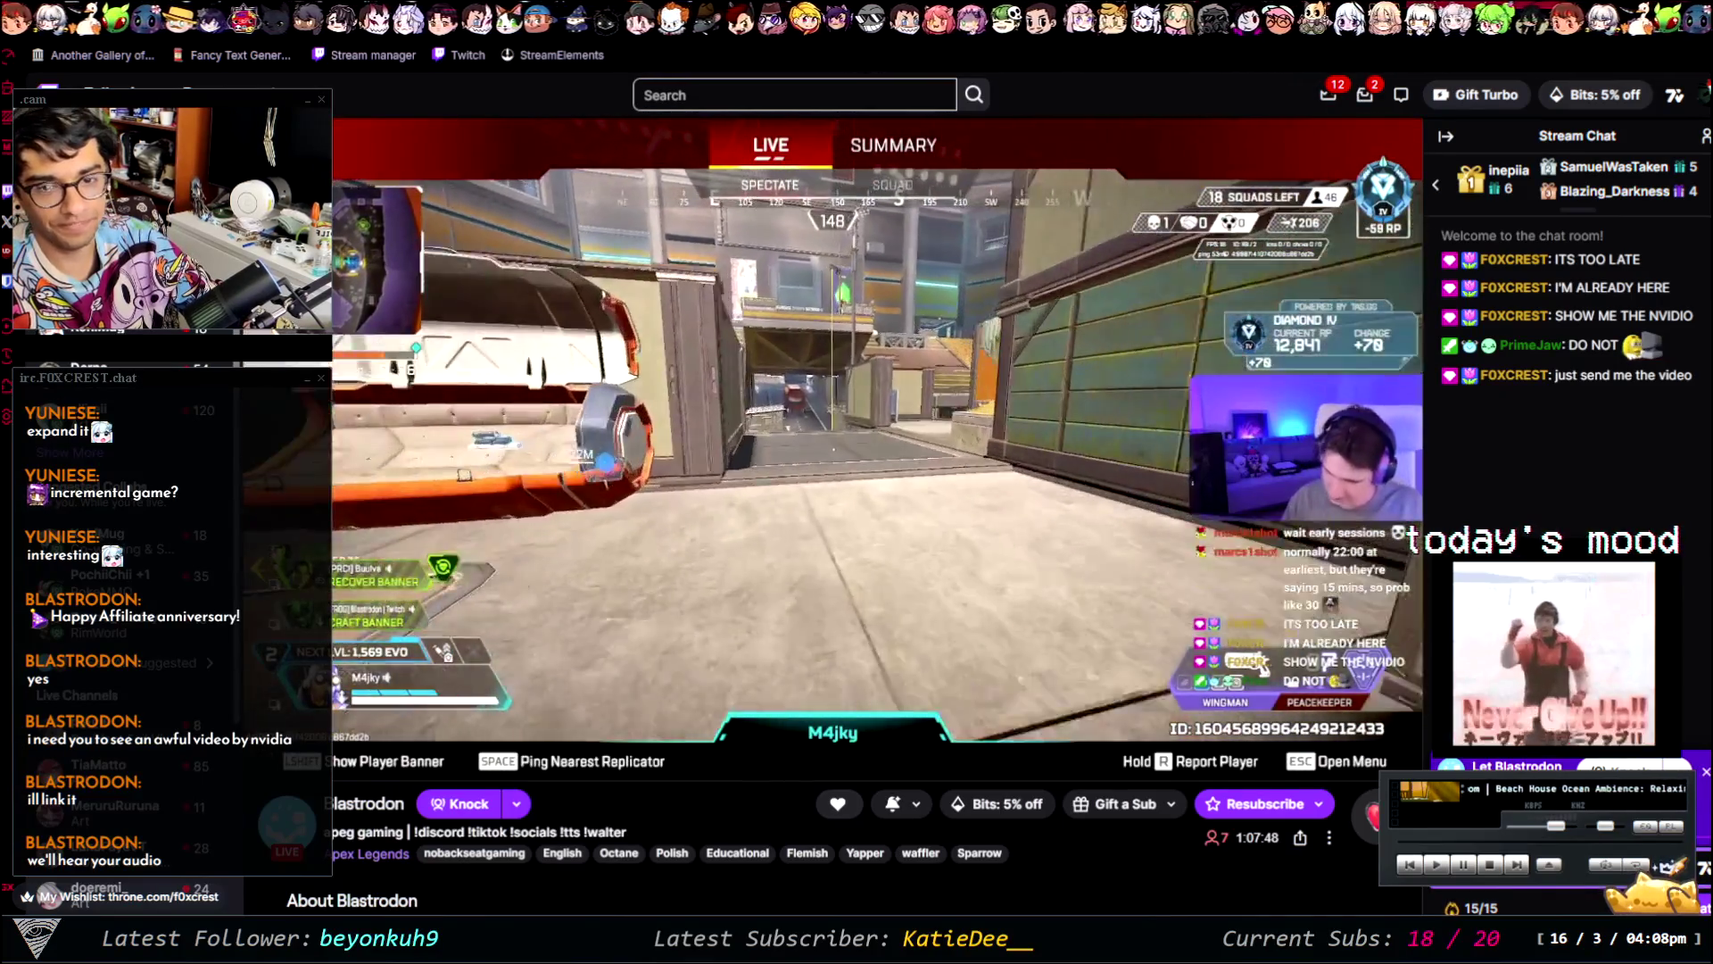
- Put the Twitch player showing the NVIDIA DLSS 5 video into fullscreen
mouse_move(1262, 664)
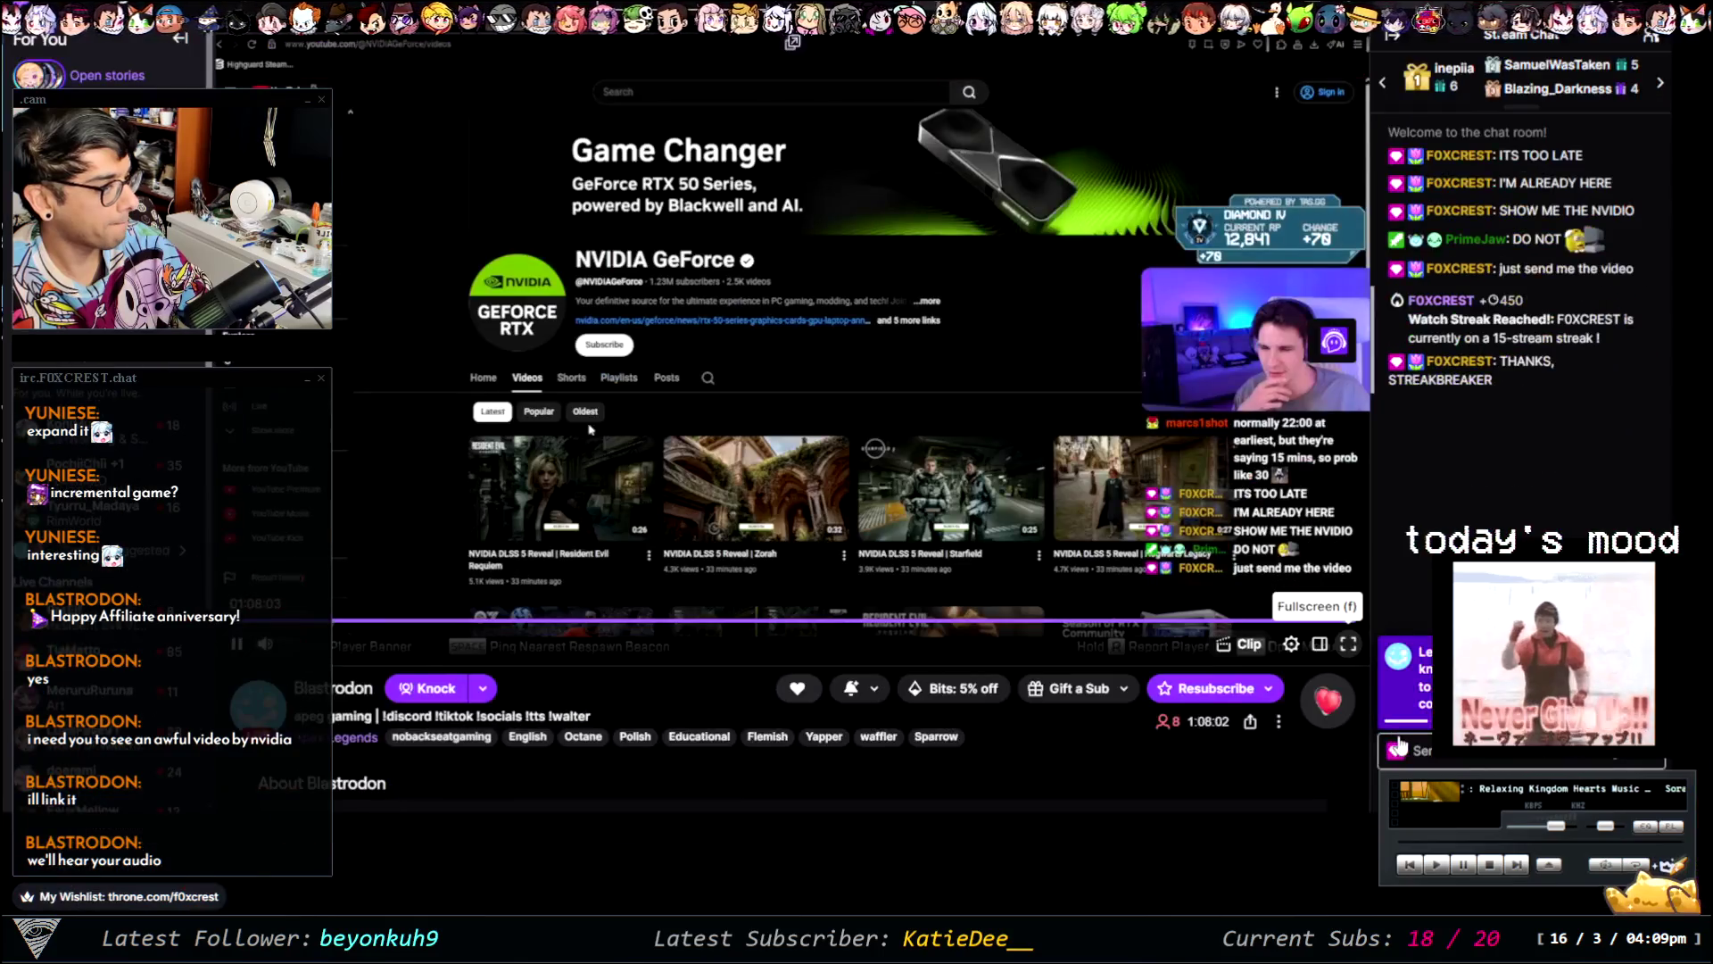
click(1402, 758)
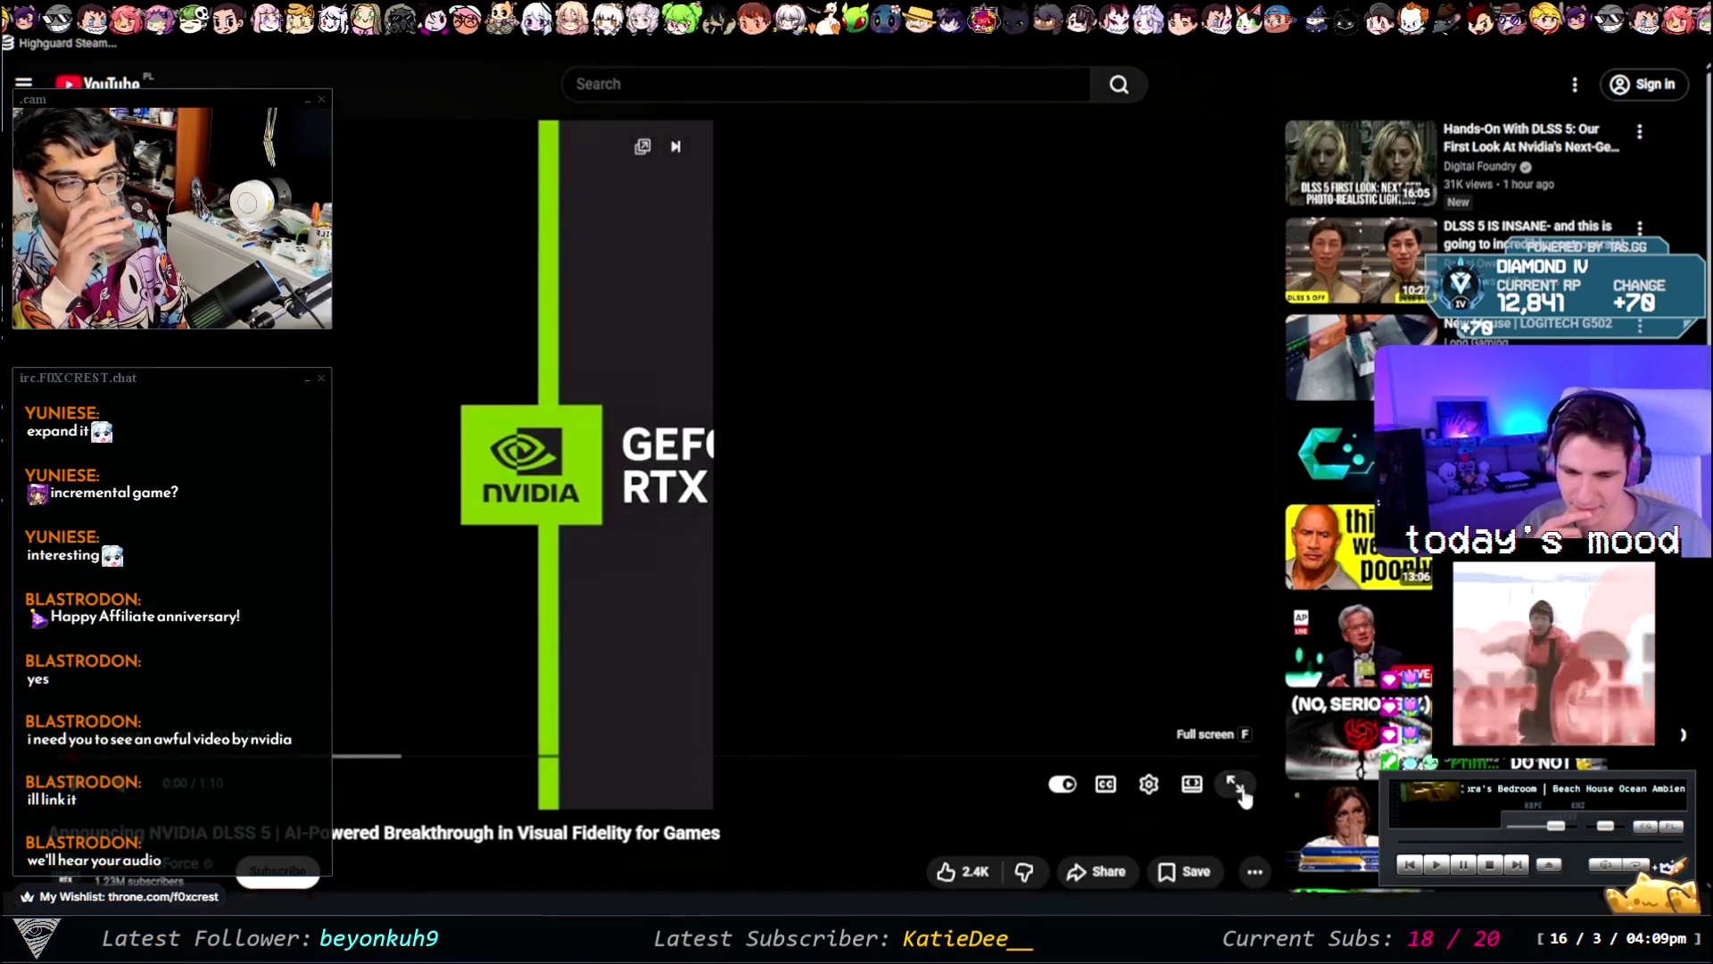
click(1235, 783)
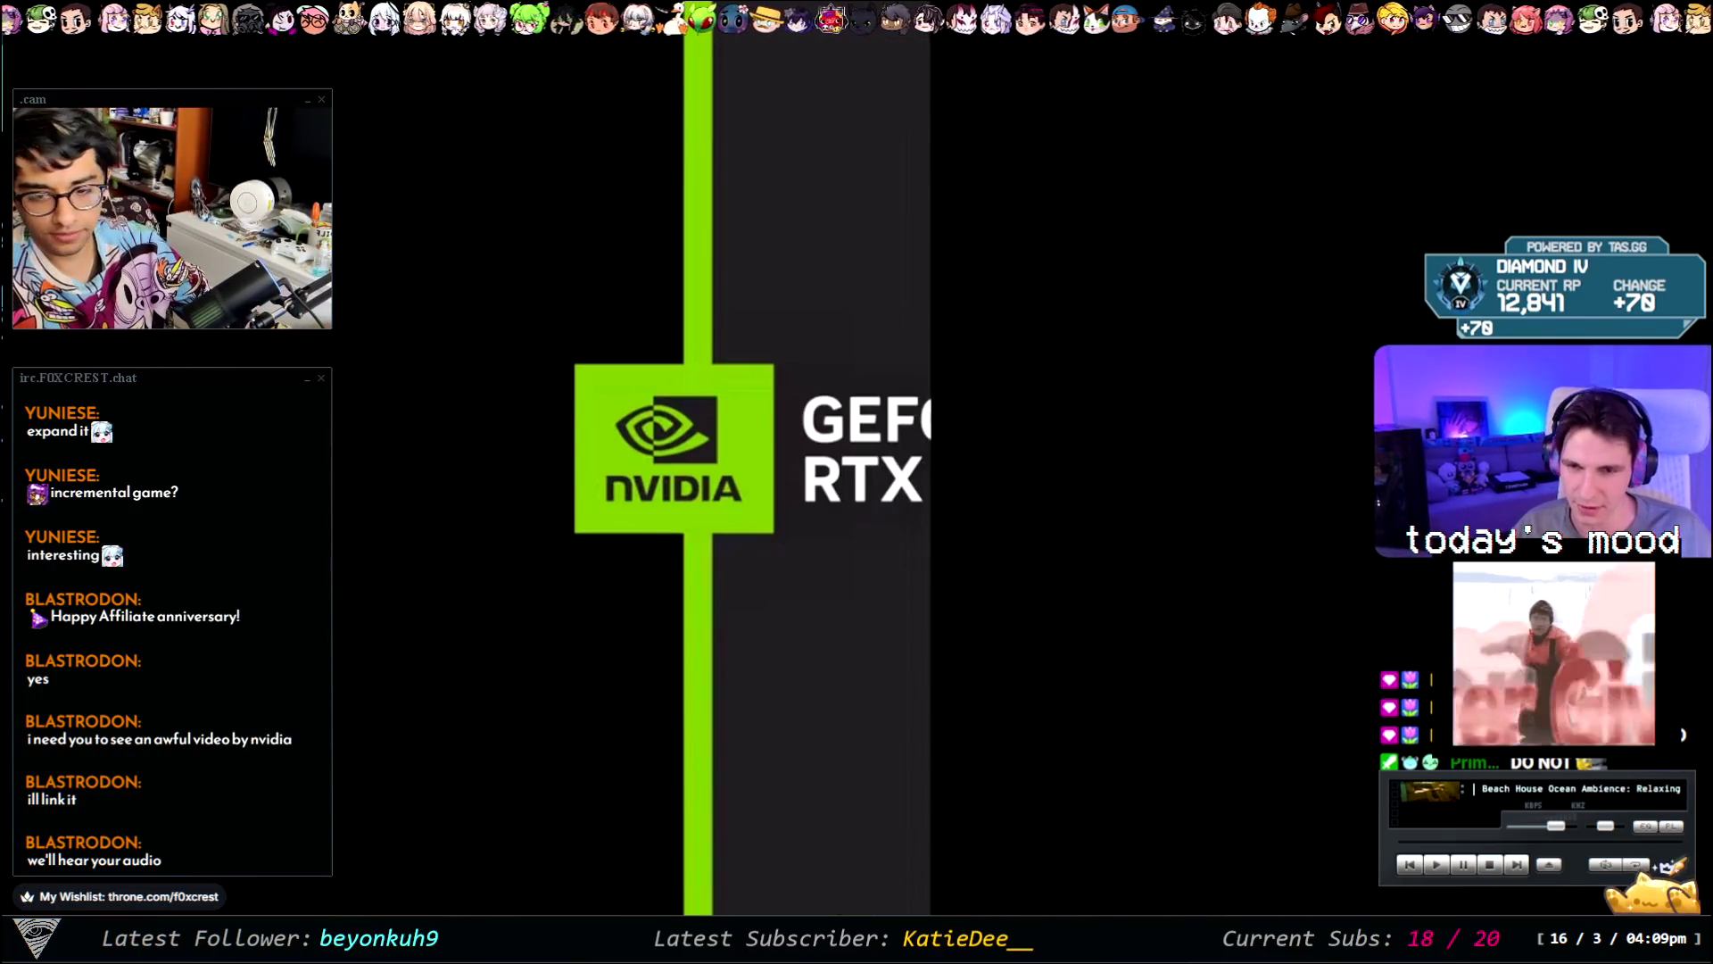
click(575, 511)
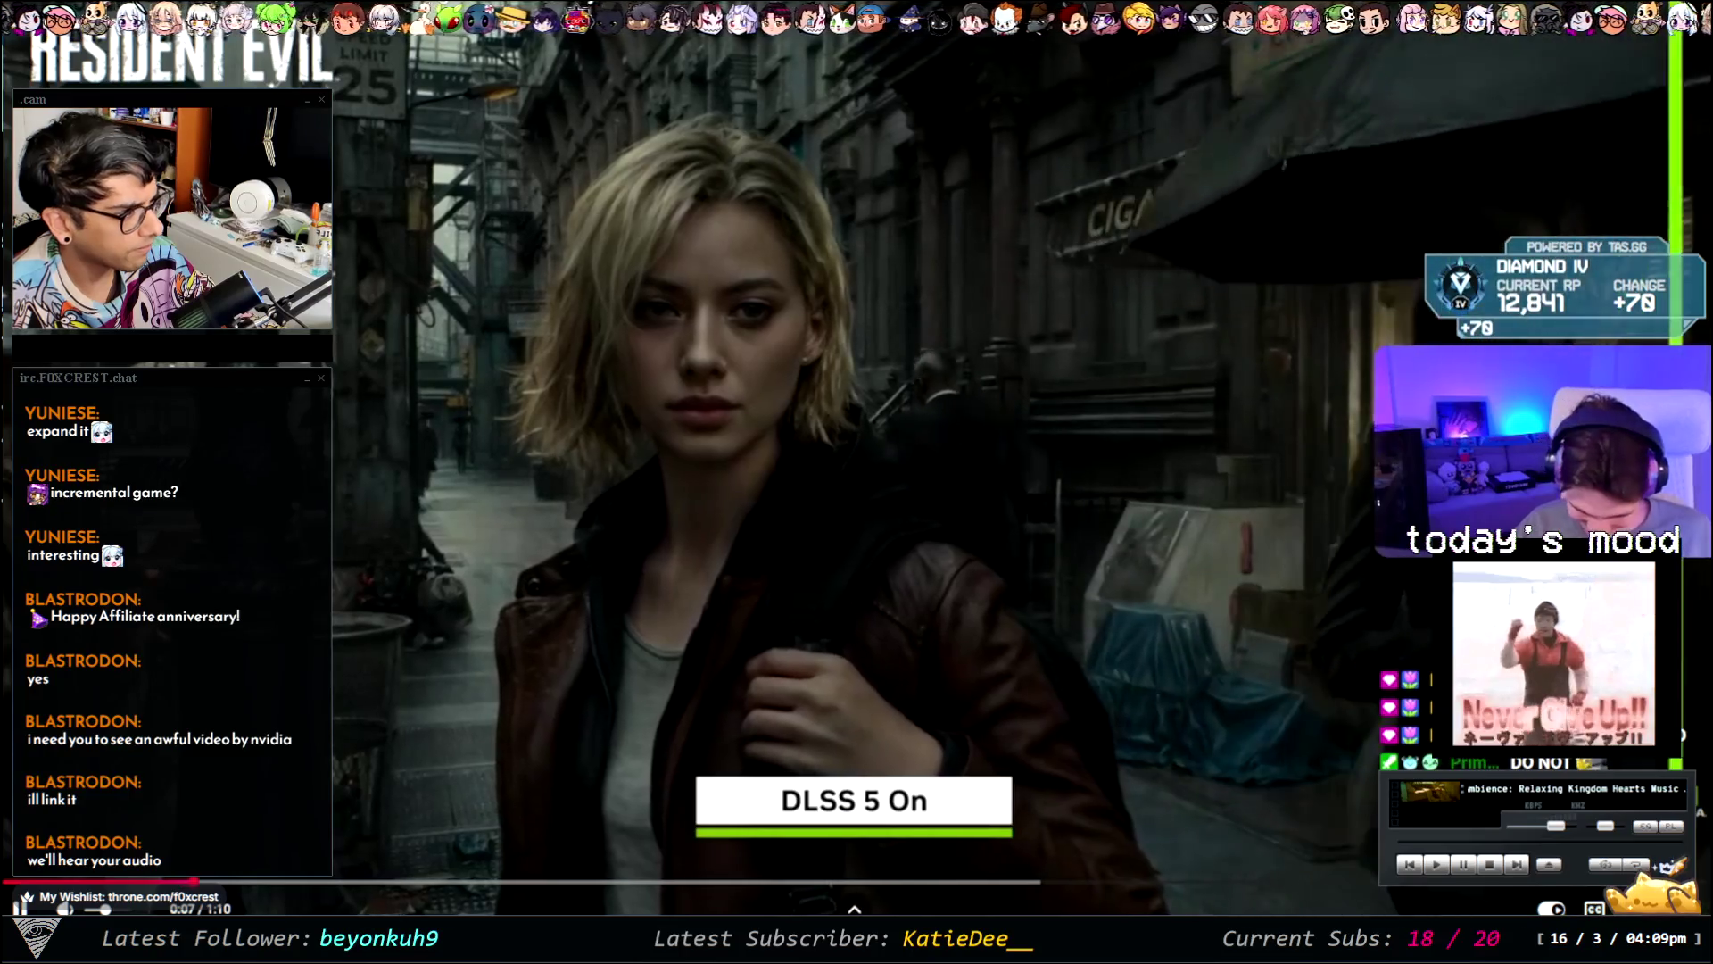
key(space)
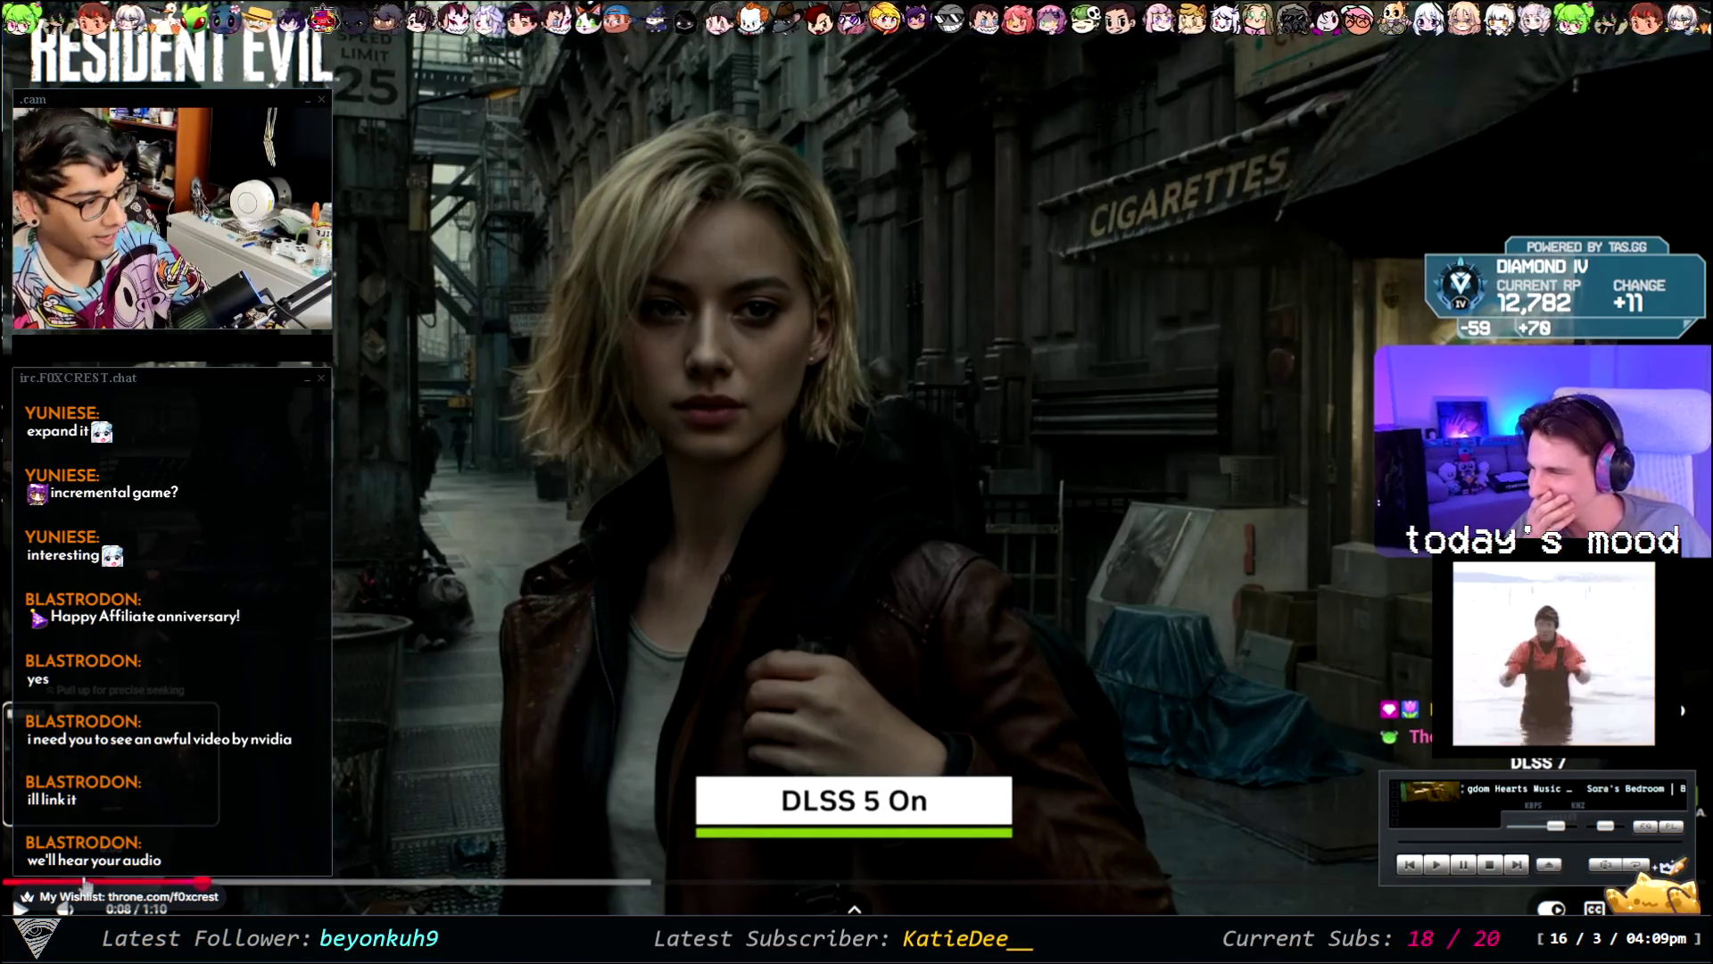
click(520, 773)
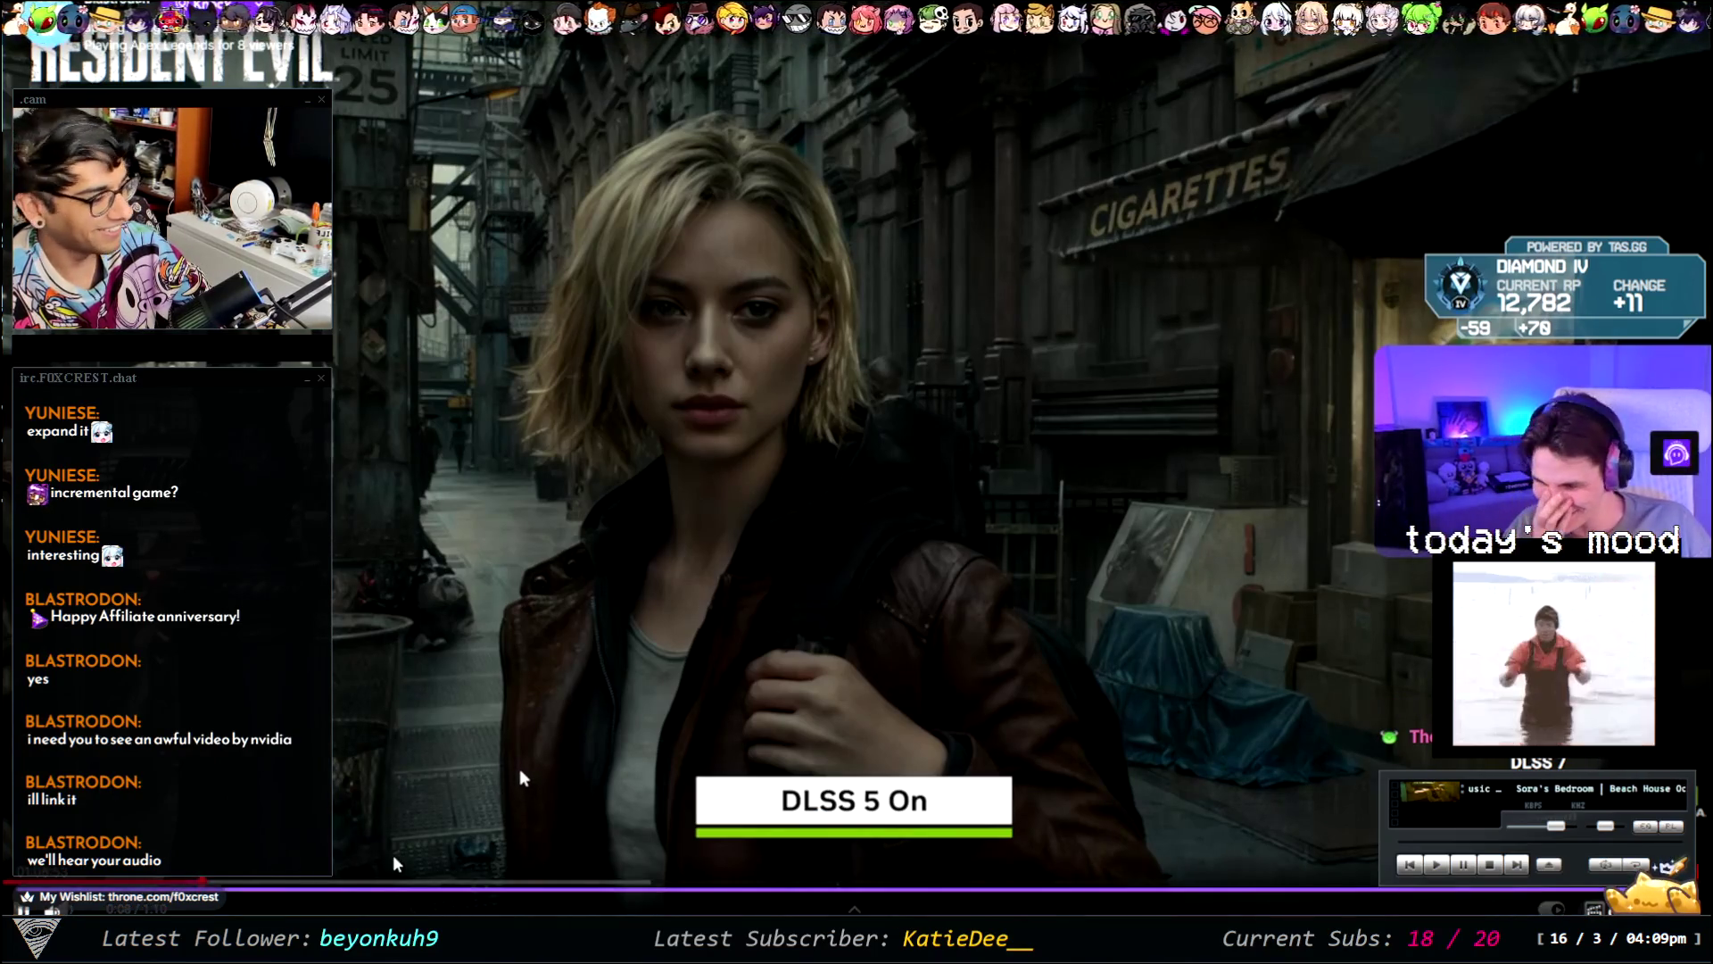
click(519, 773)
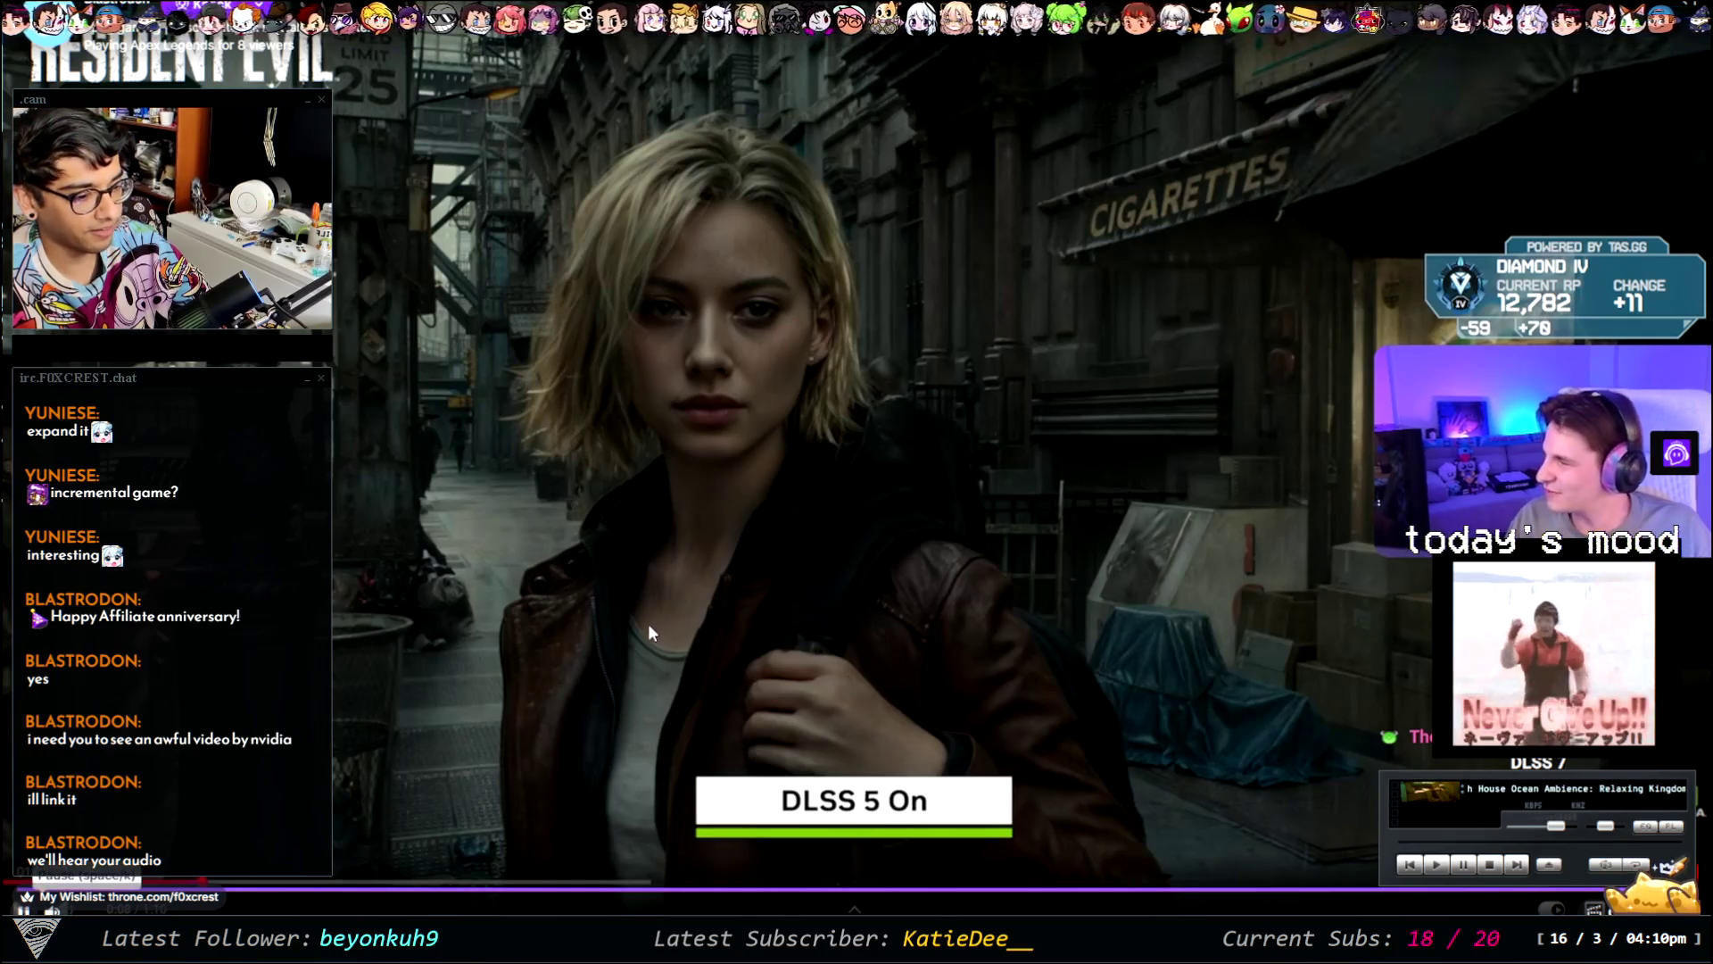
click(610, 624)
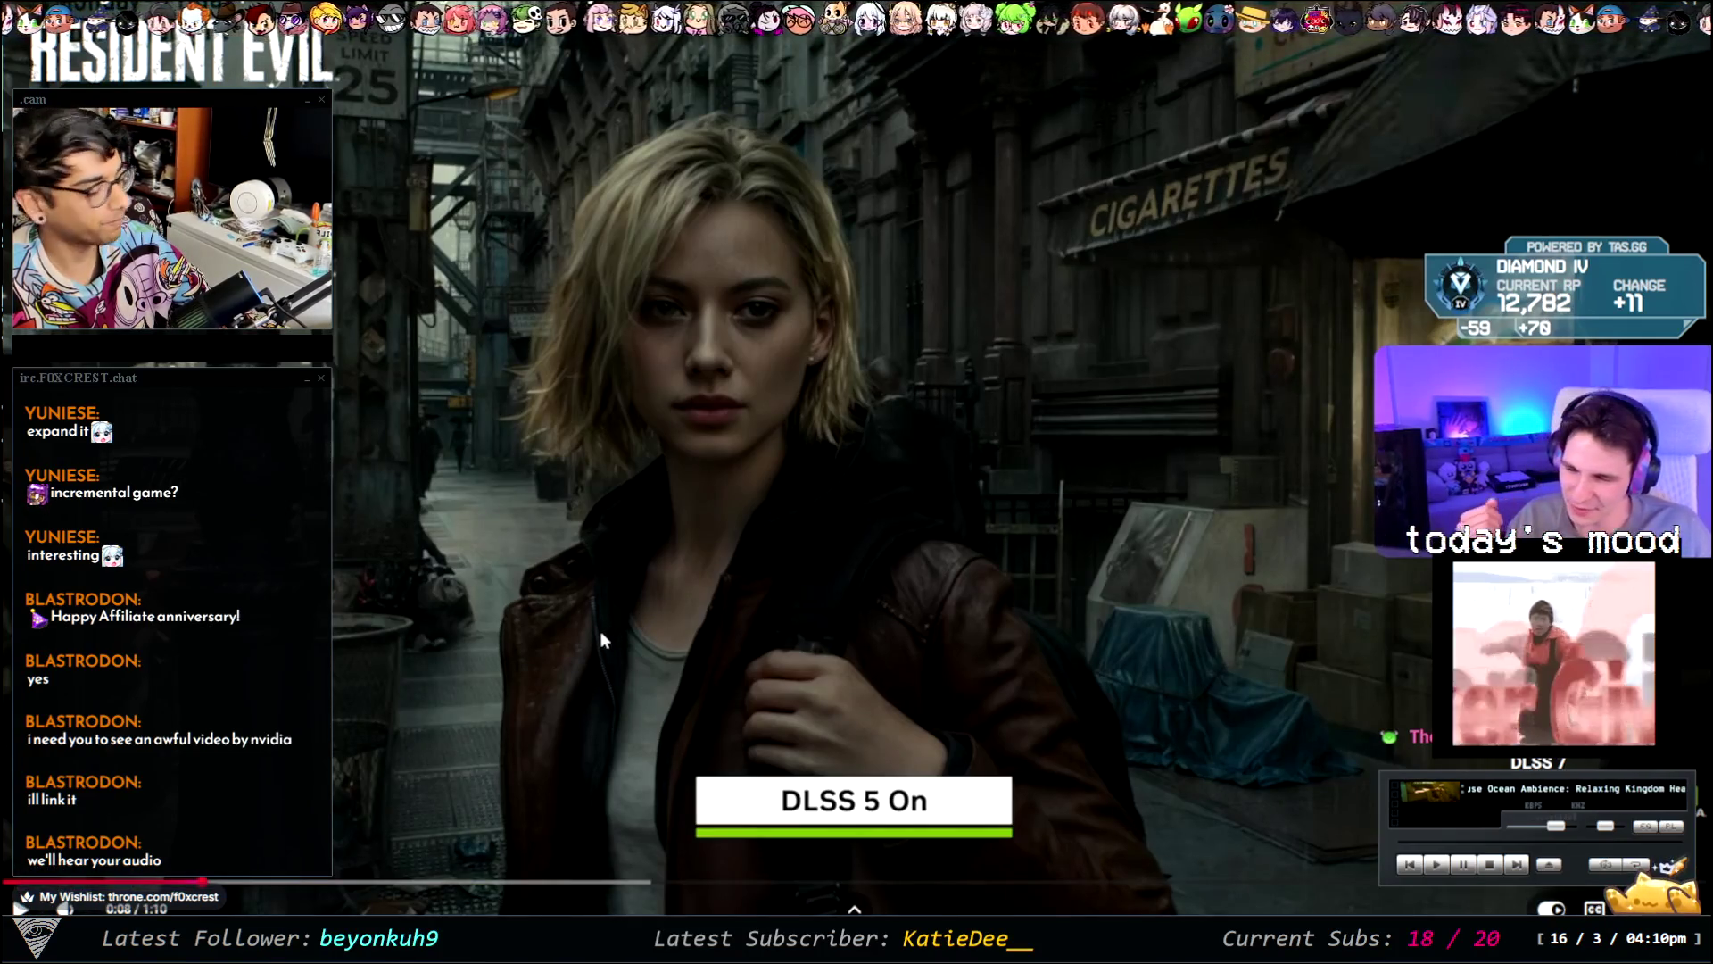
click(600, 630)
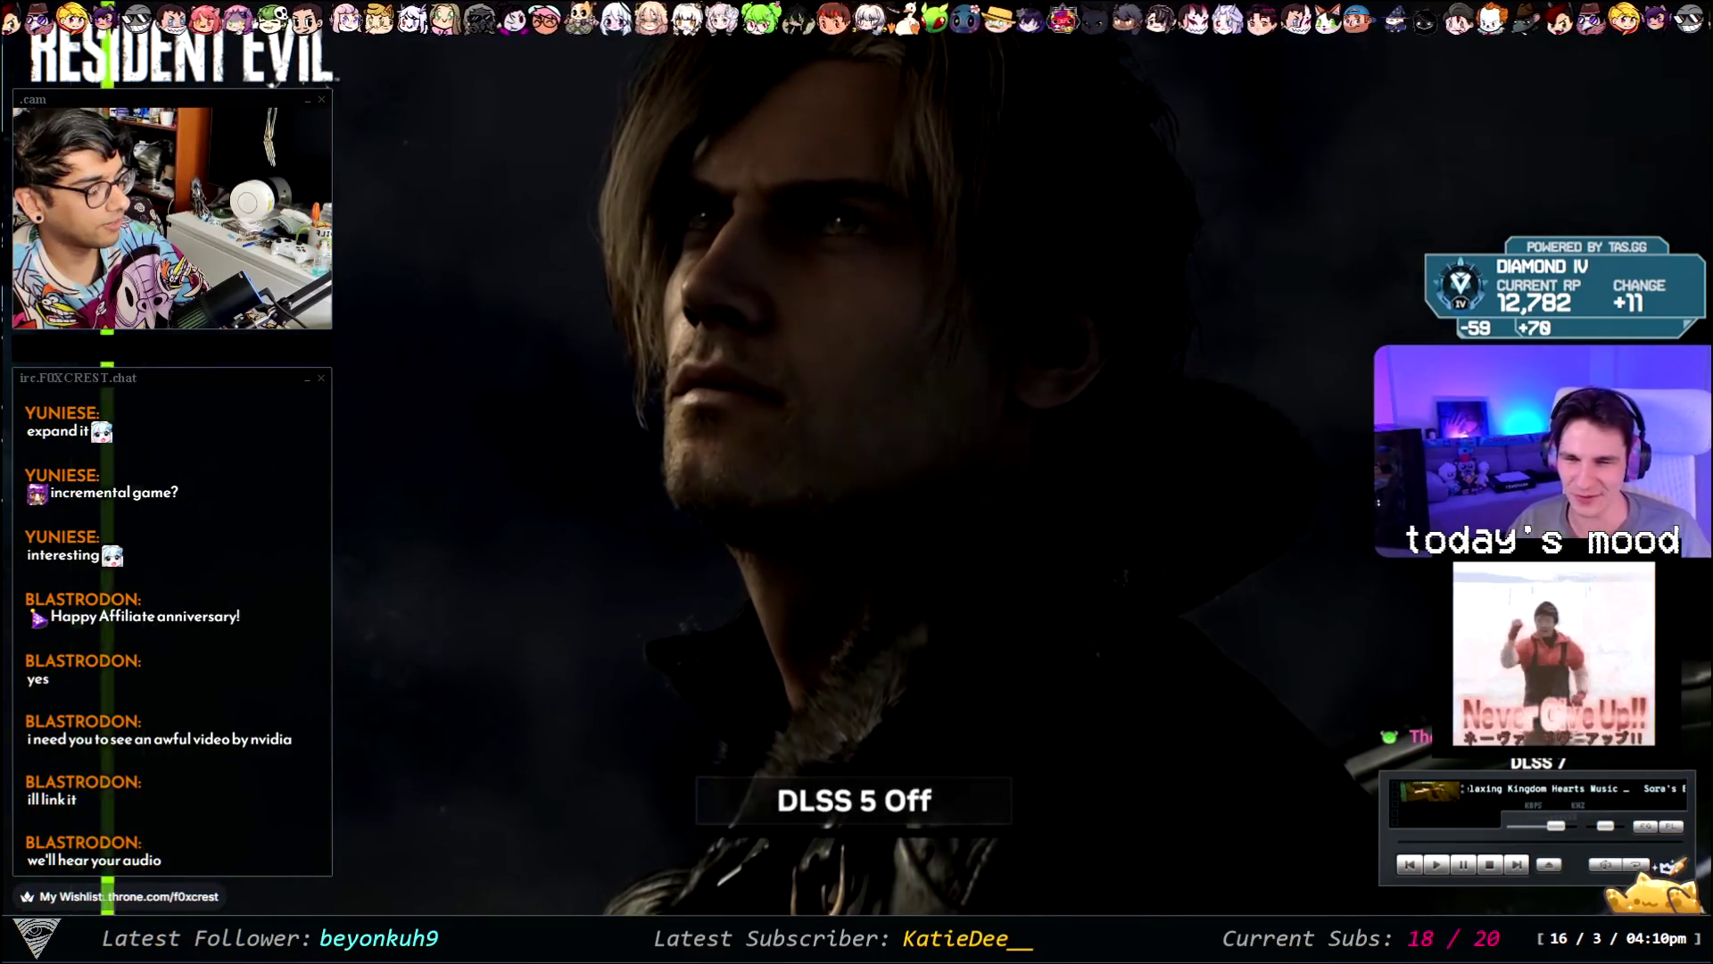
key(space)
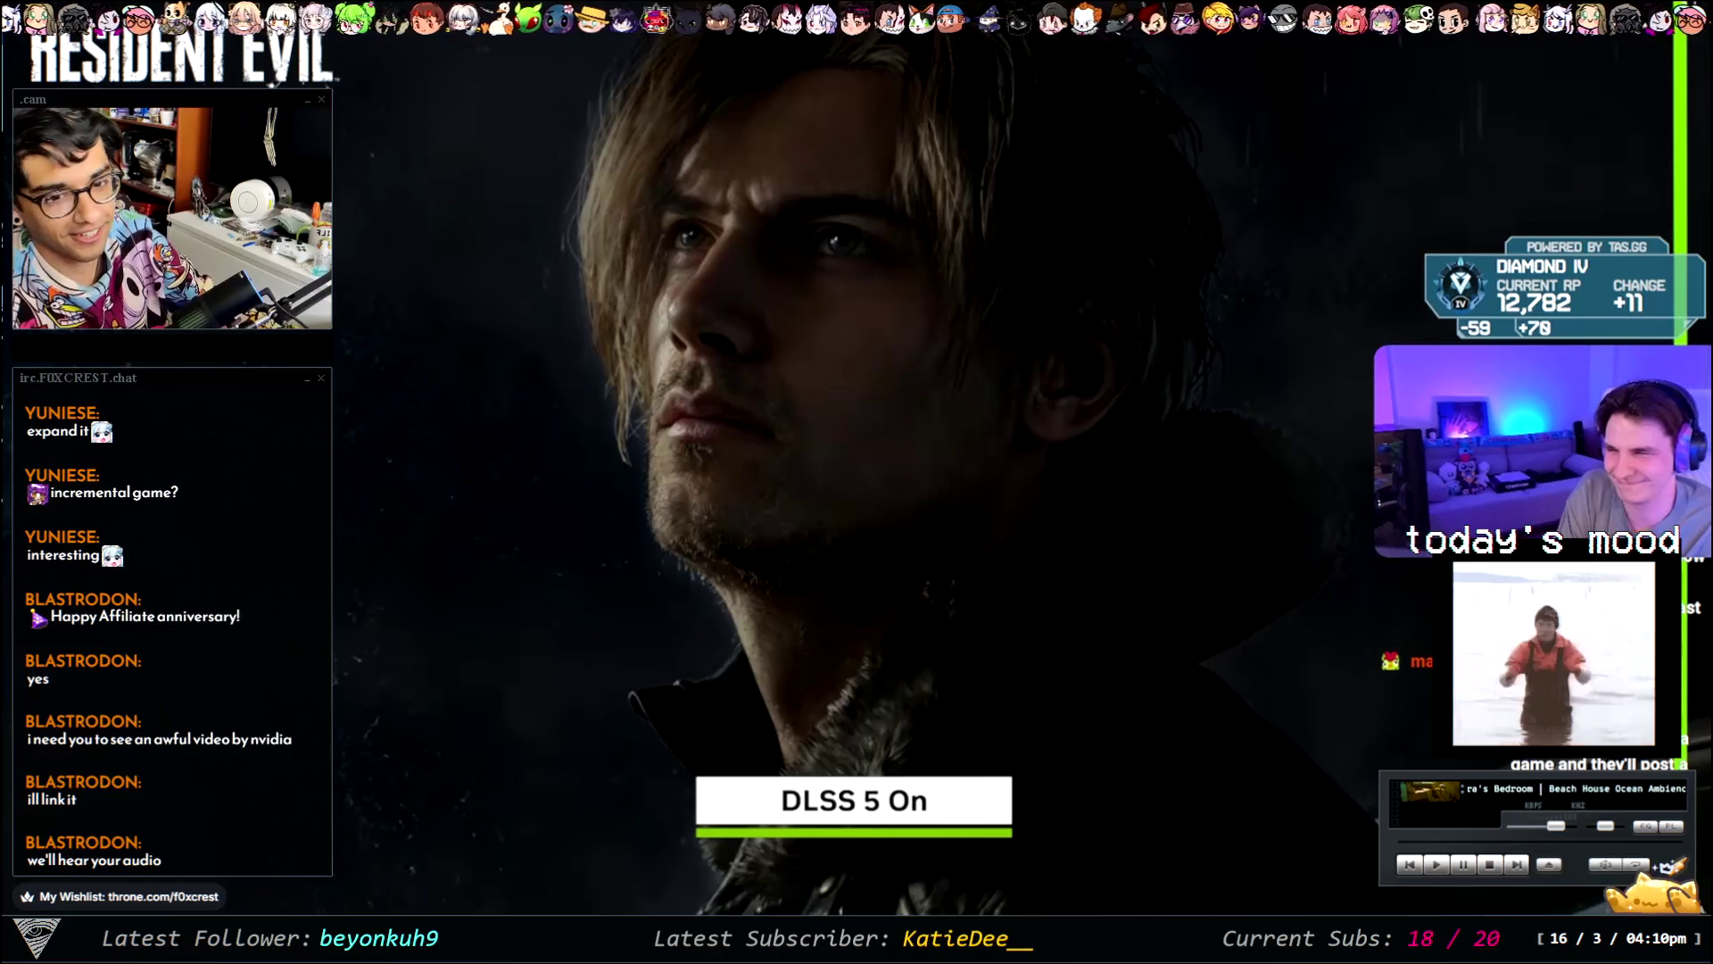
mouse_move(857, 482)
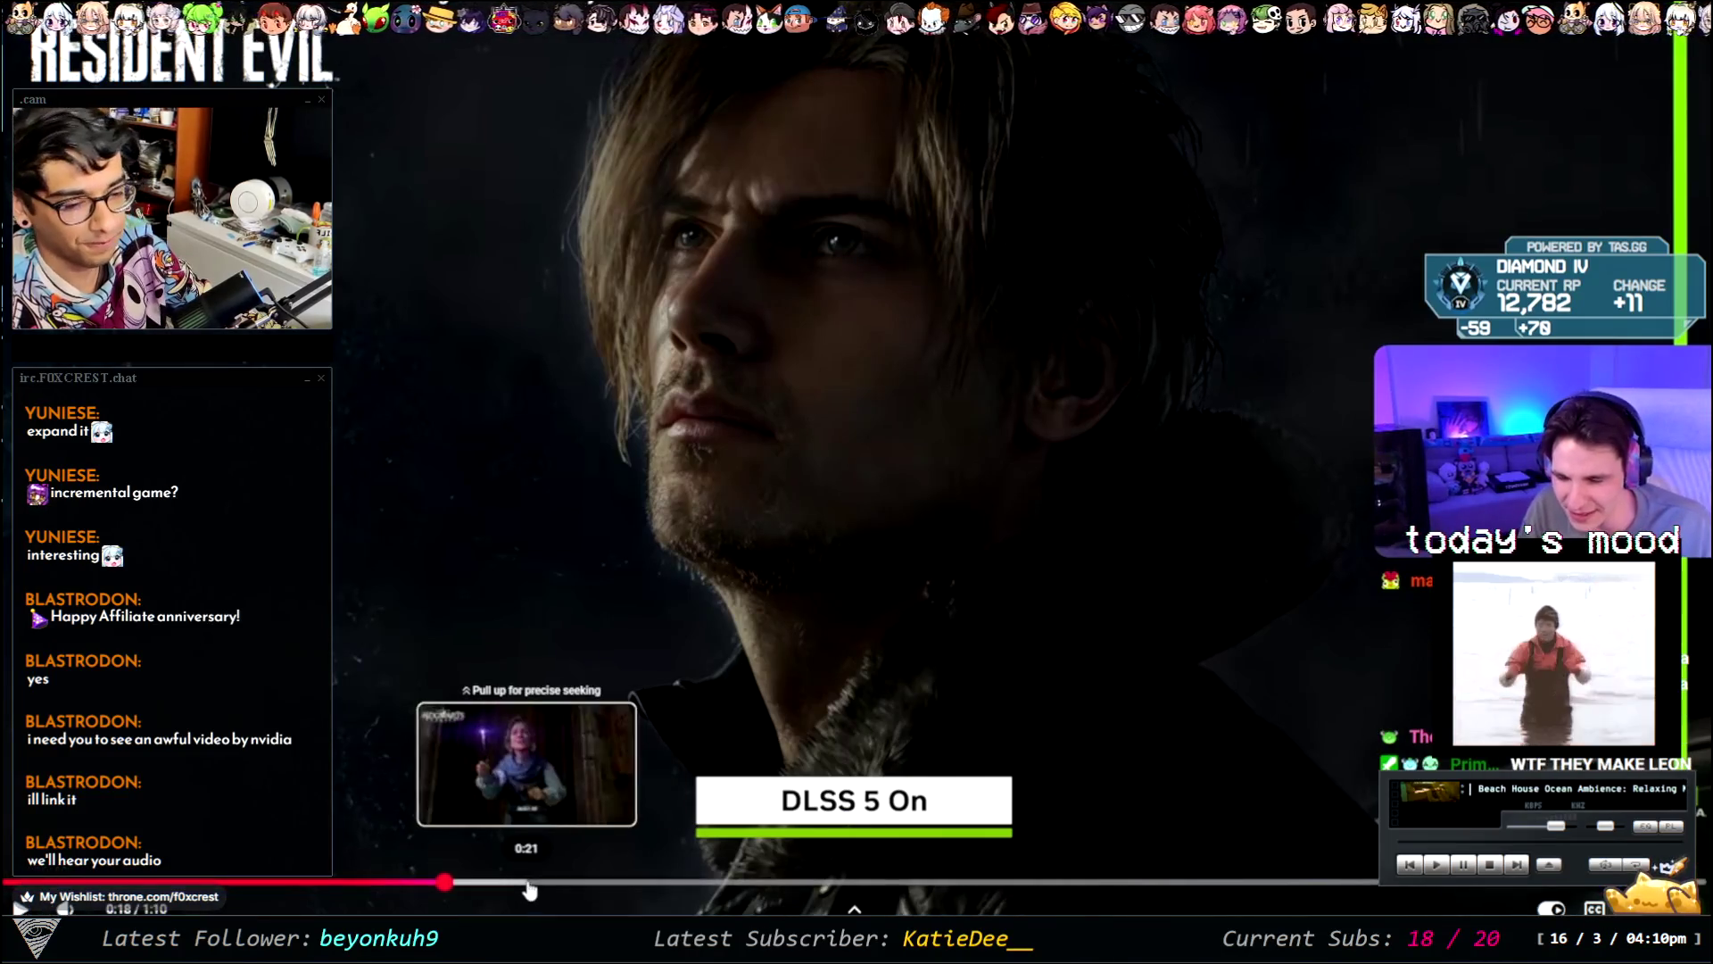
click(529, 889)
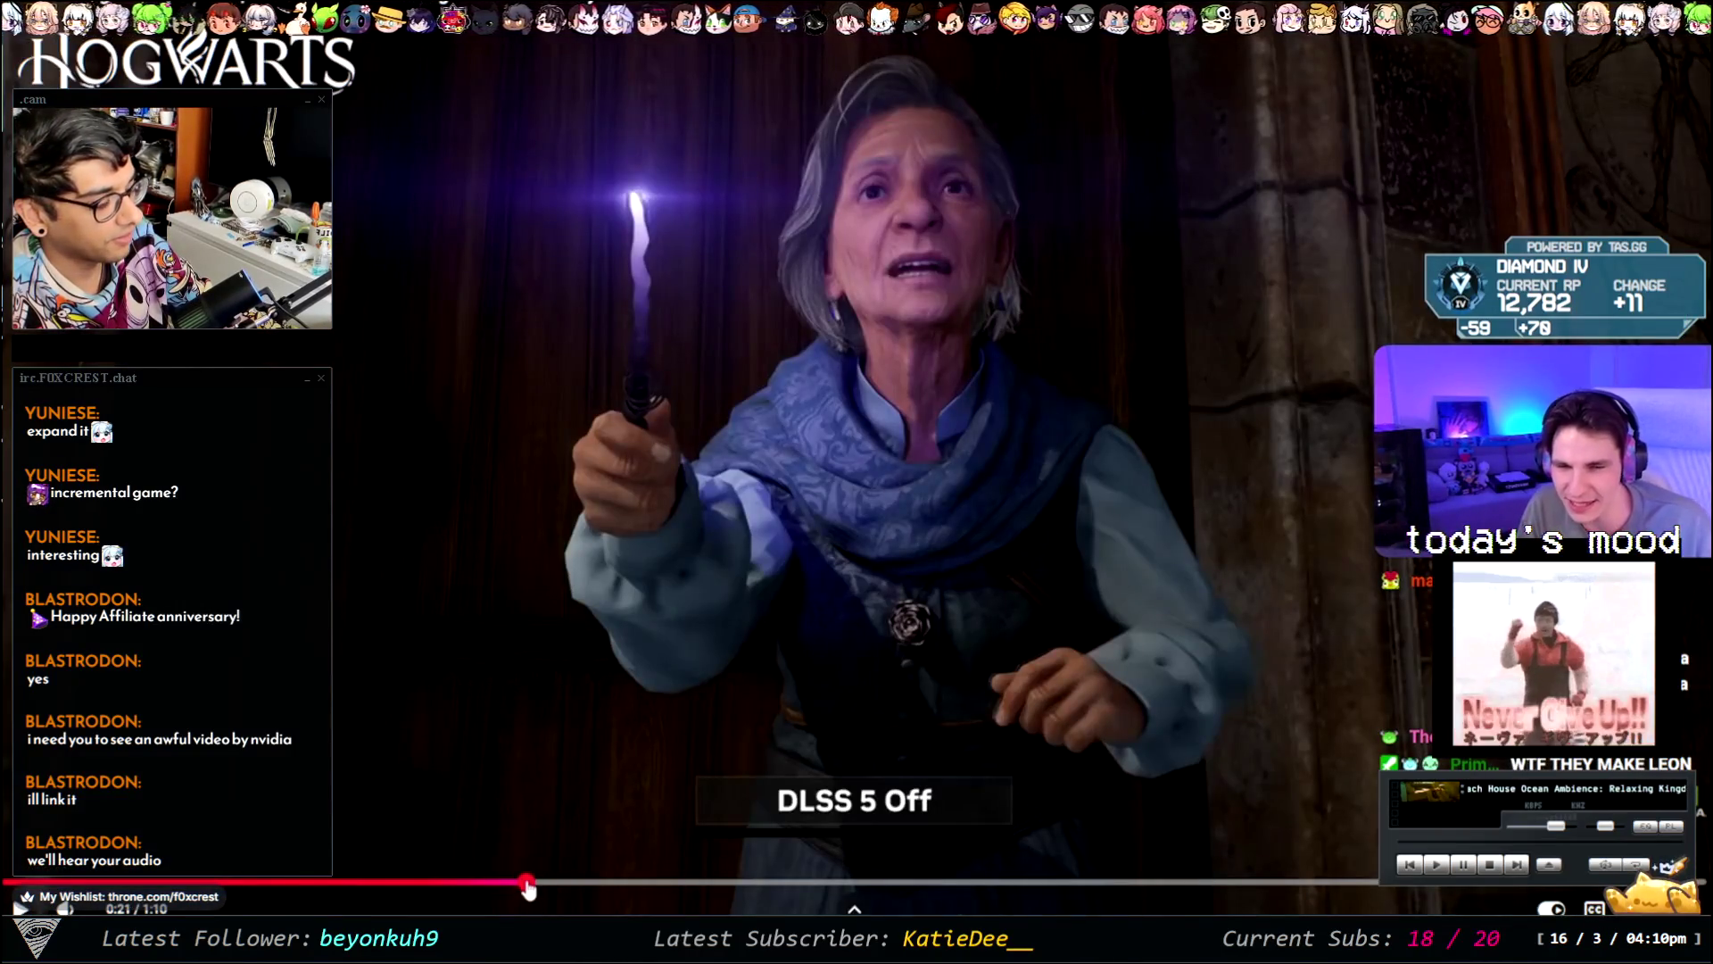
click(847, 507)
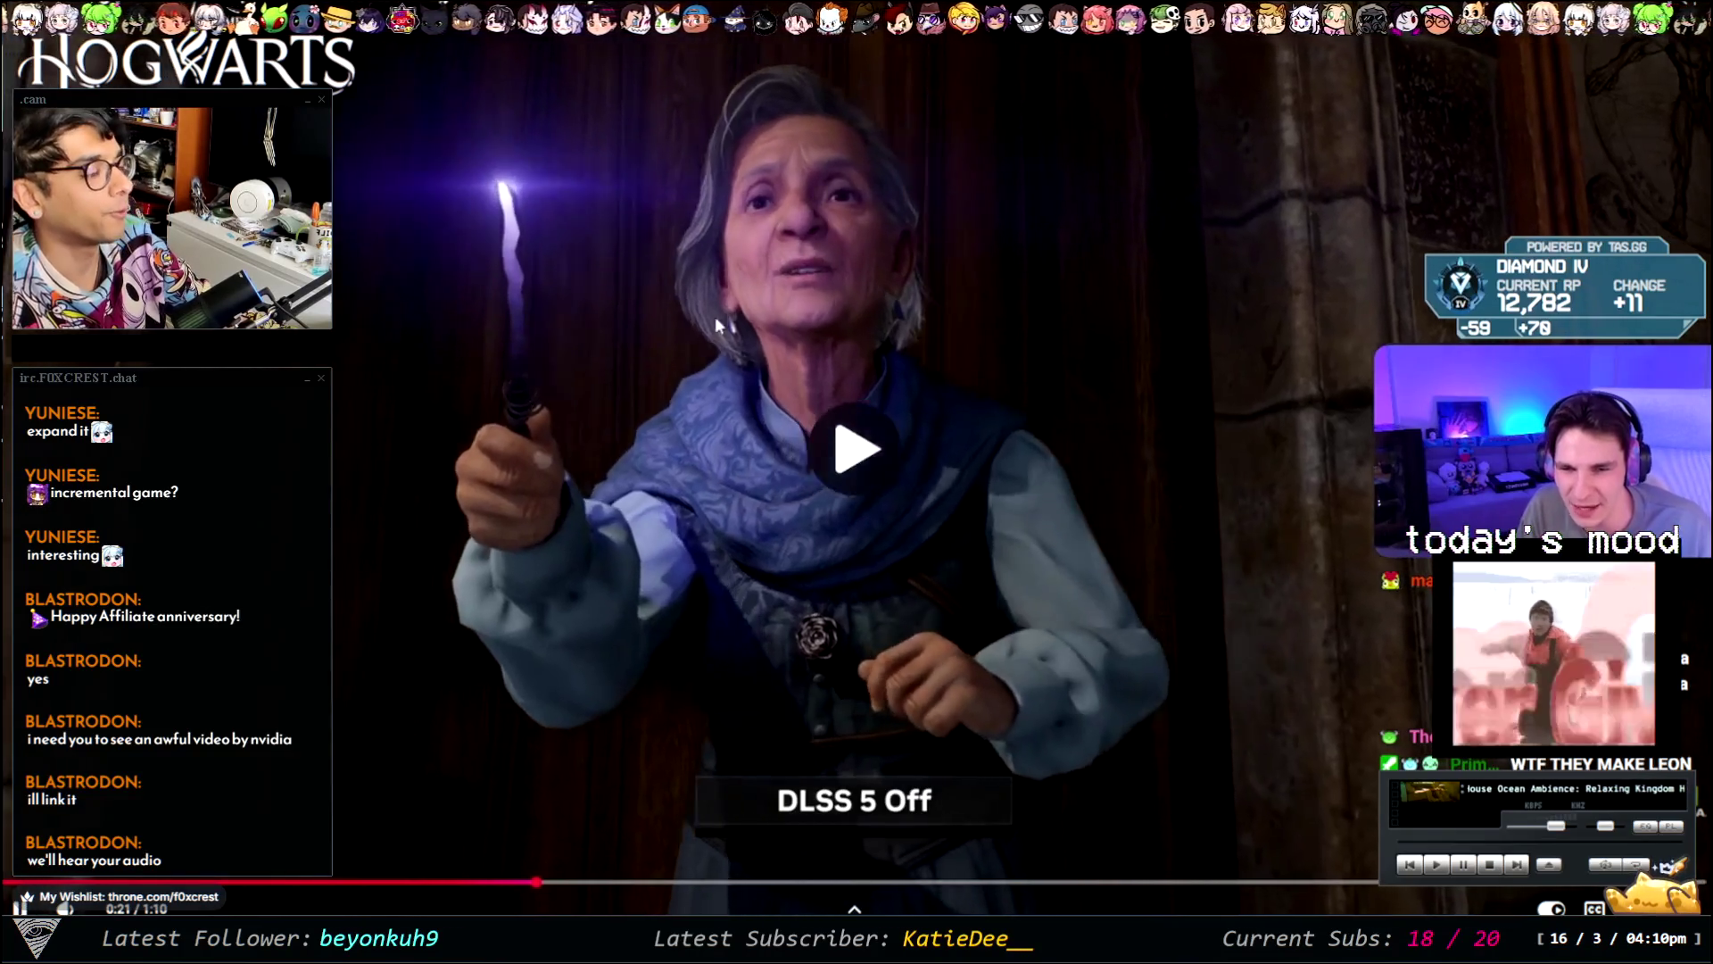
click(831, 349)
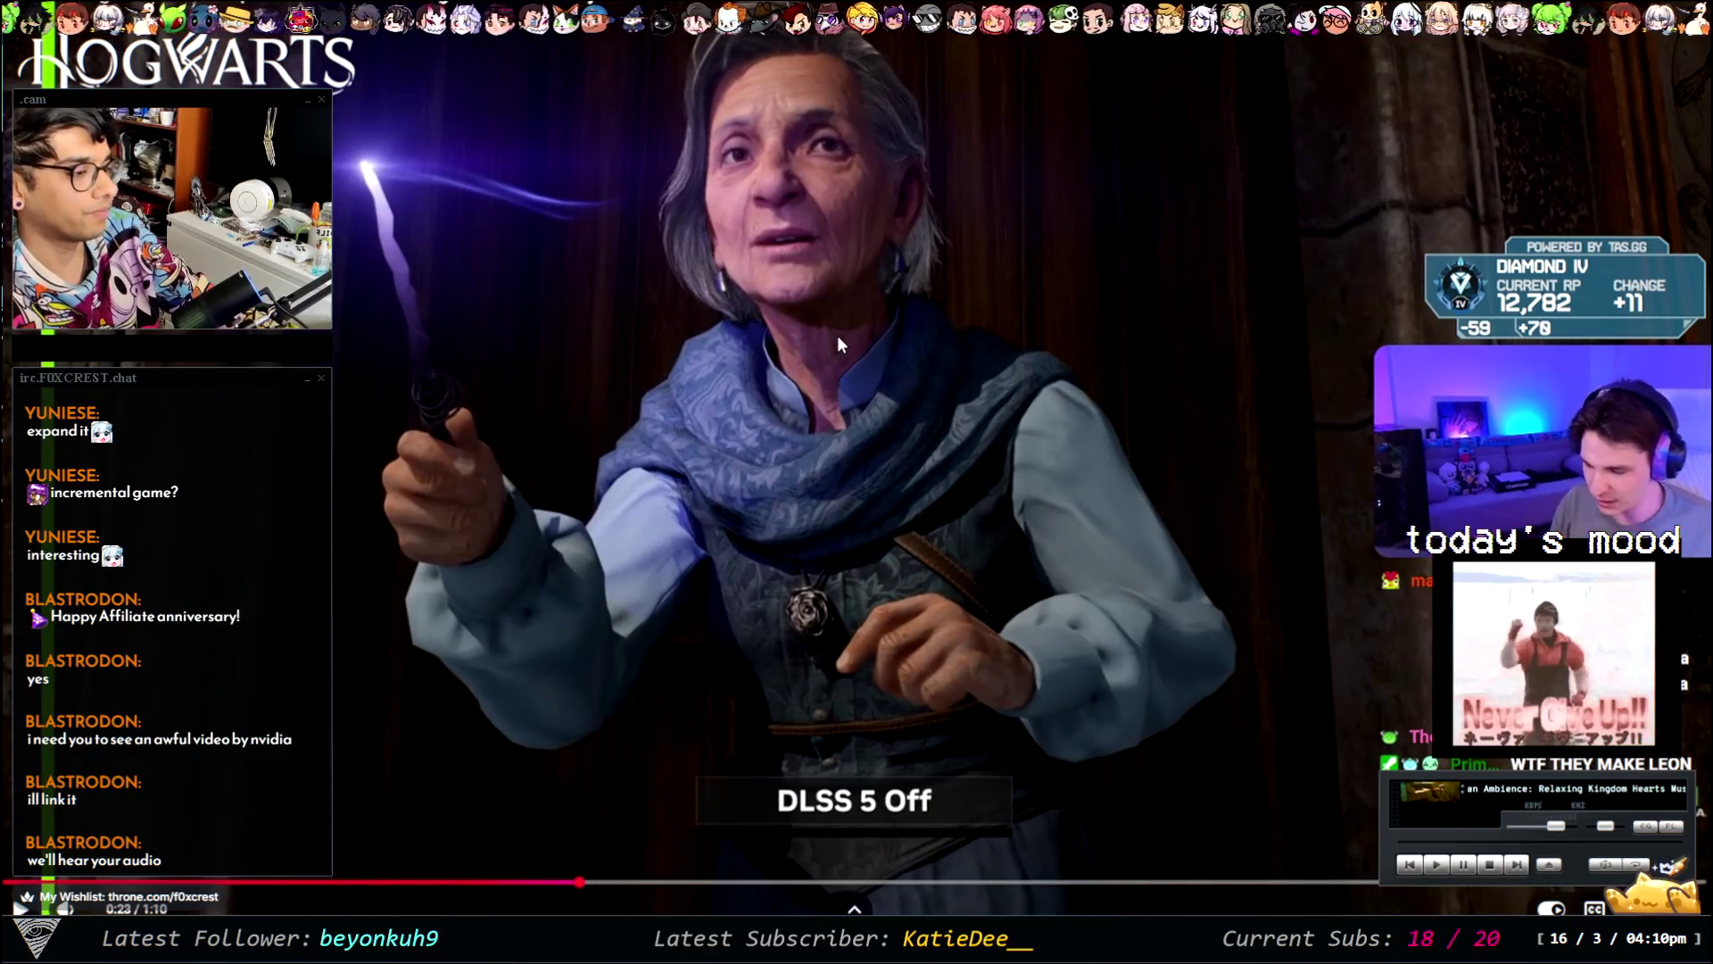
click(1003, 357)
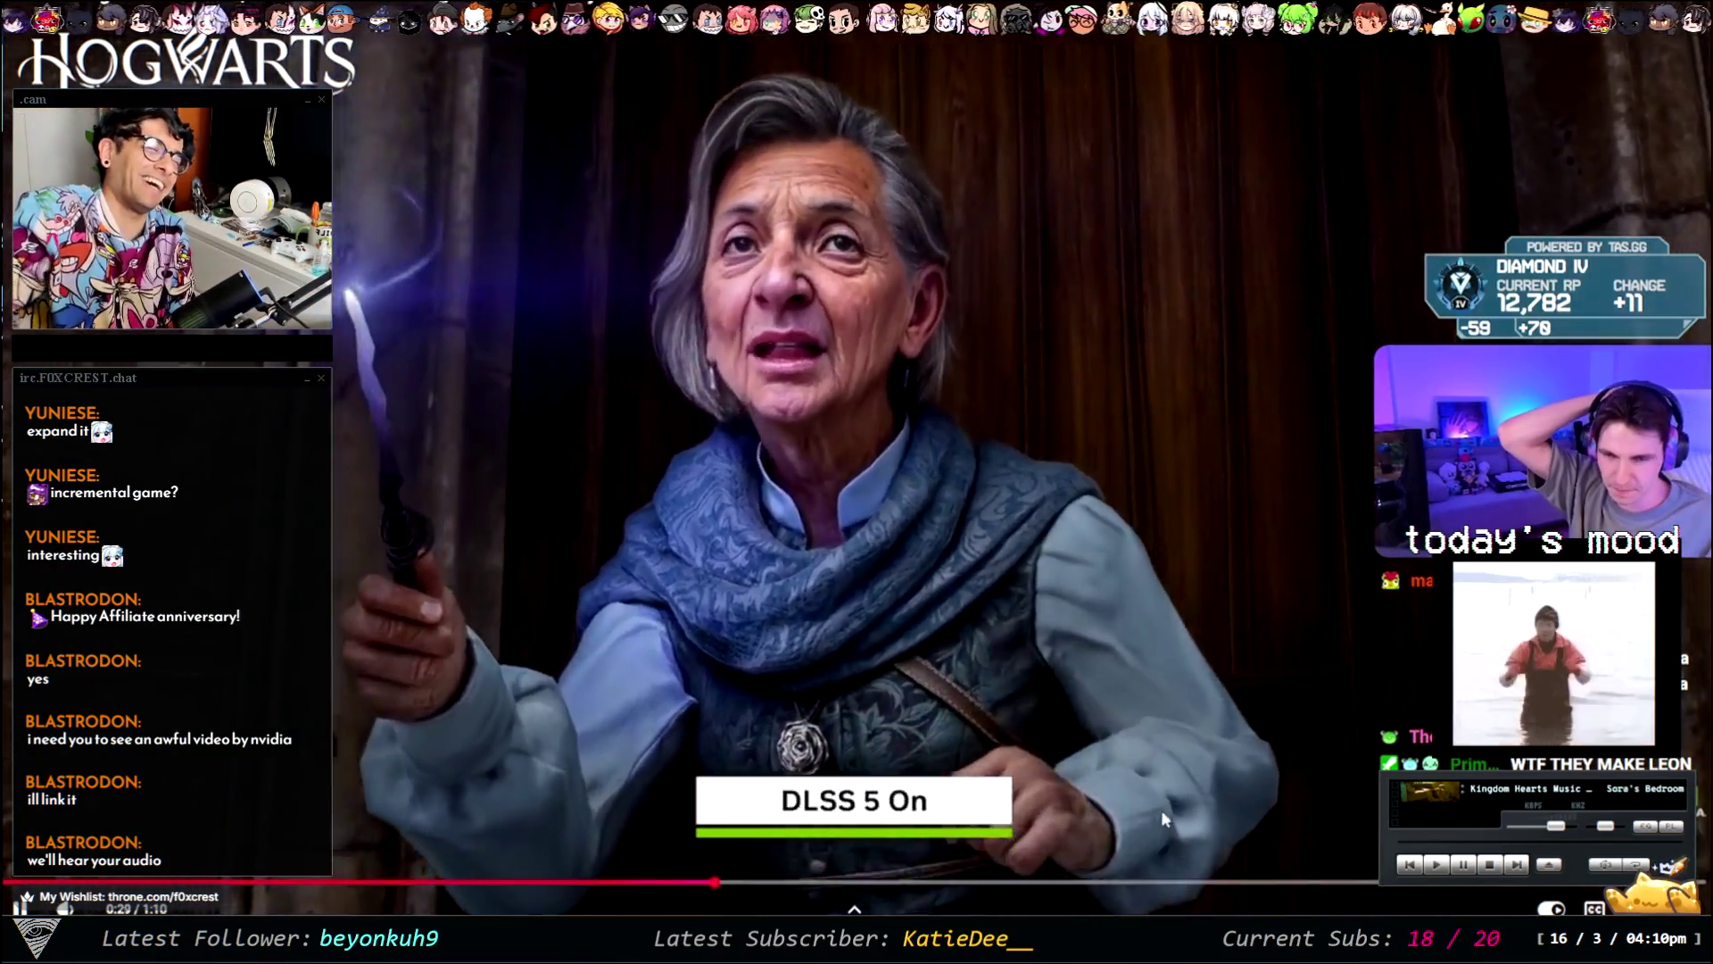
drag(879, 882, 888, 881)
key(Escape)
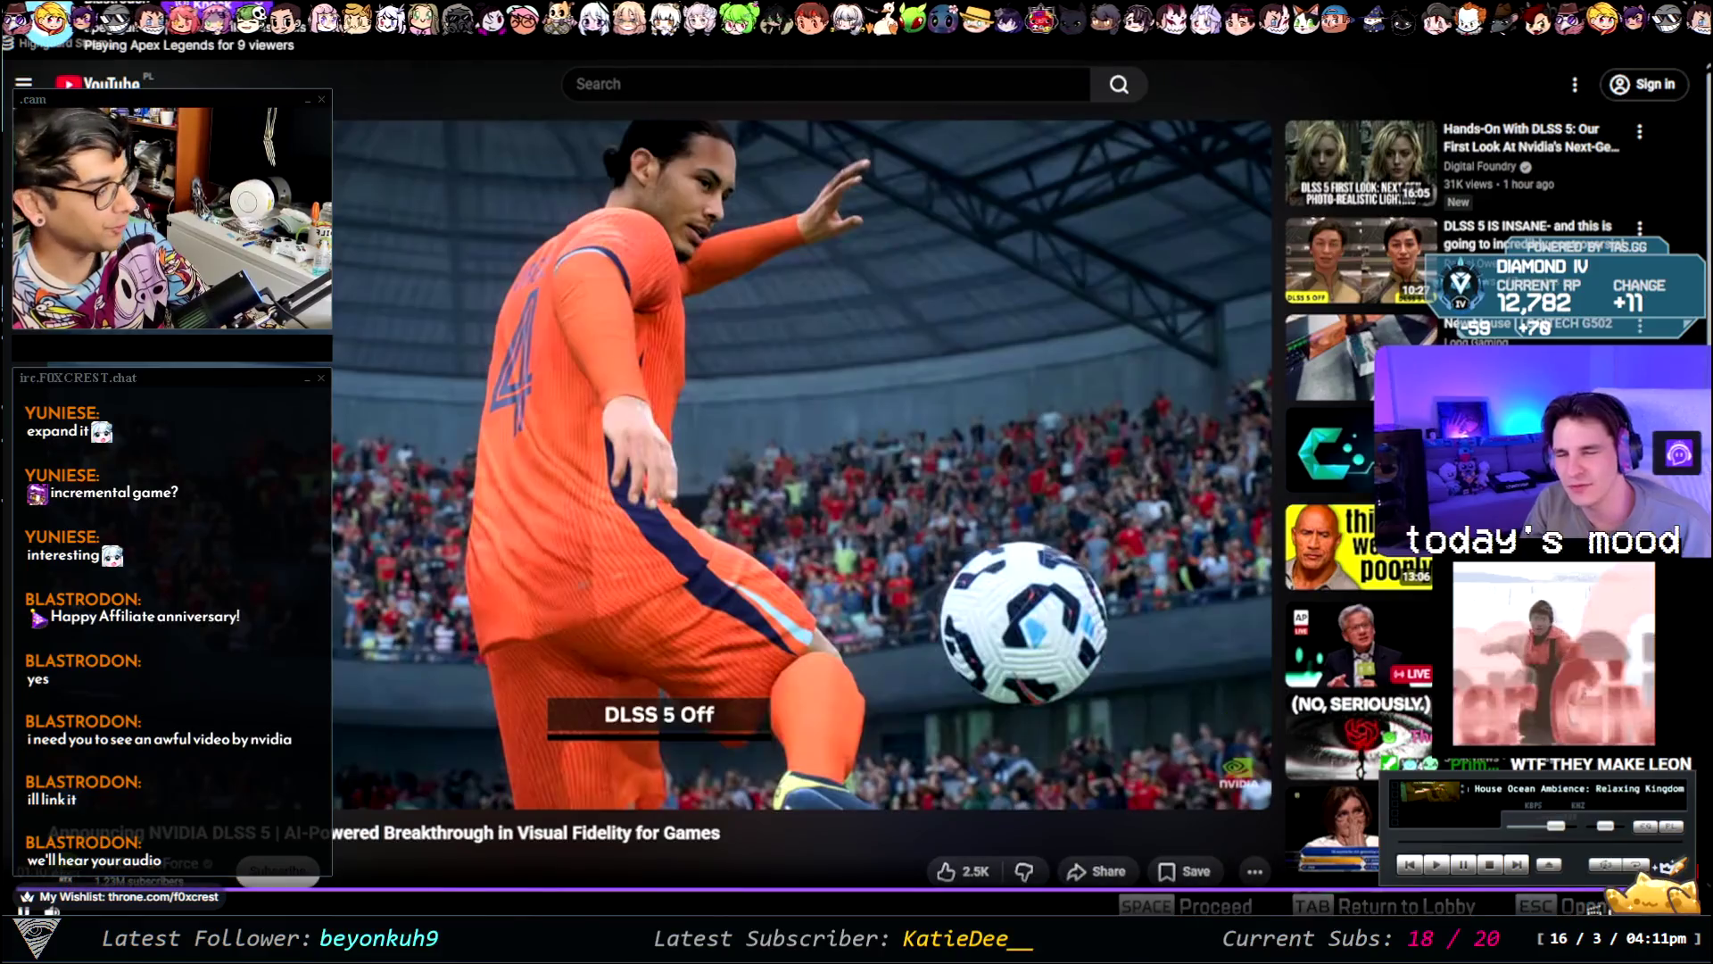
- Exit the Twitch player's fullscreen so the stream sits beside the chat again
key(alt+Tab)
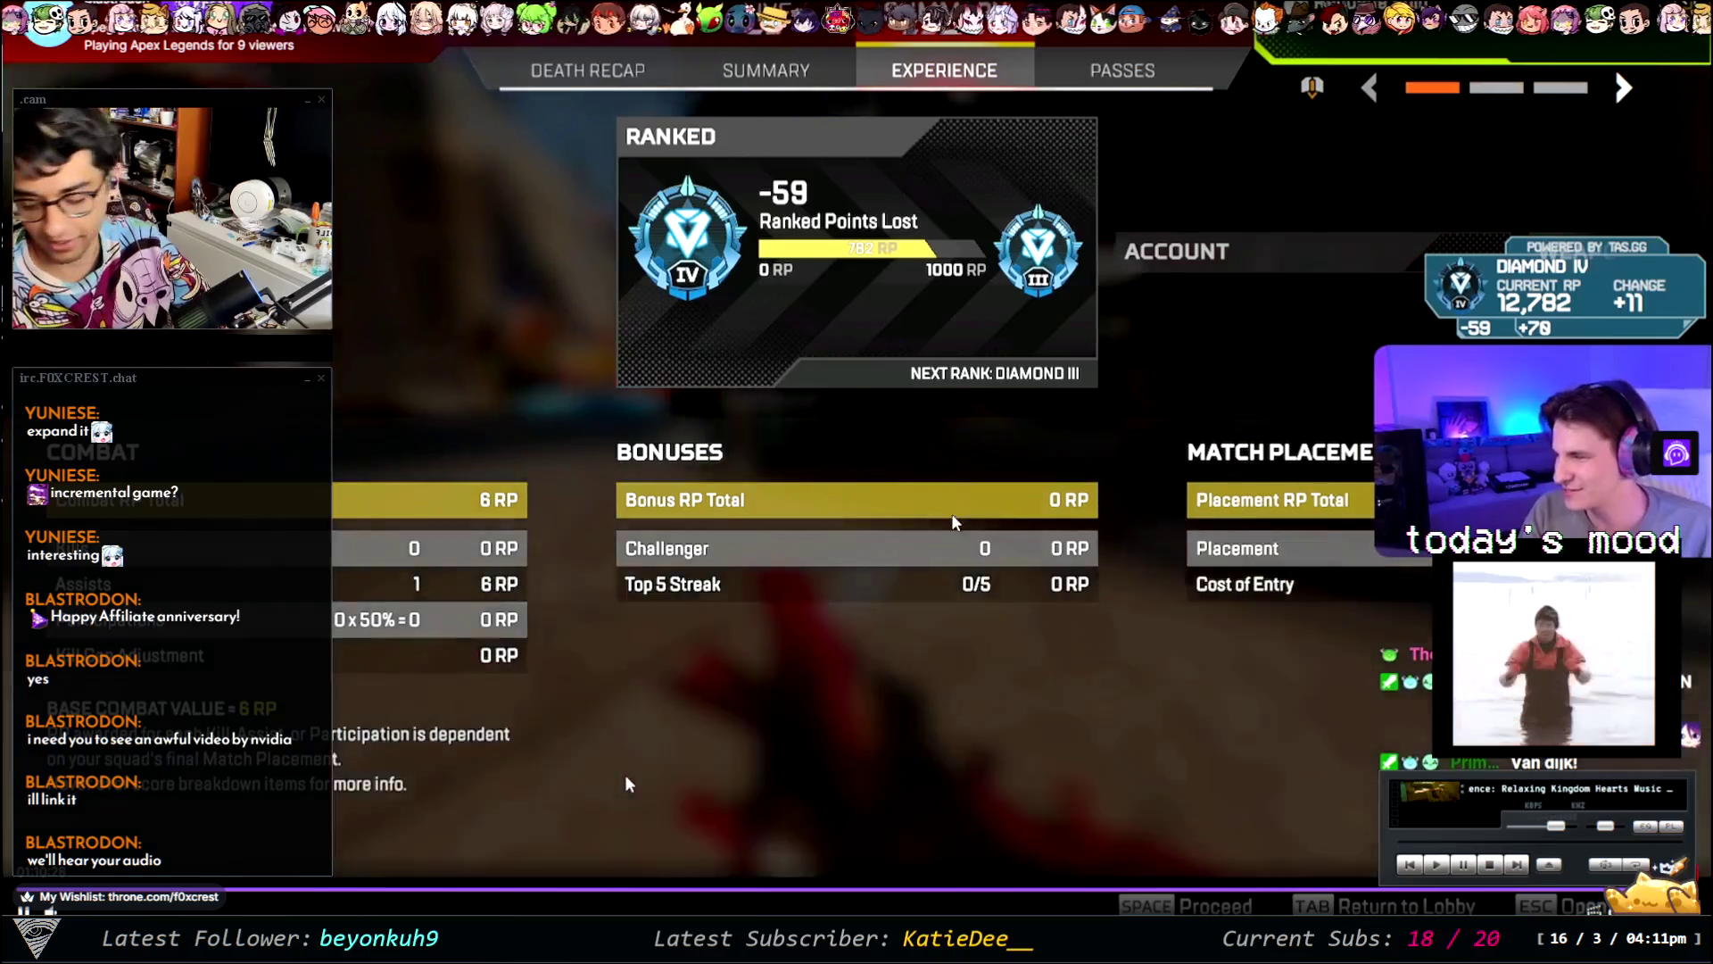
key(Escape)
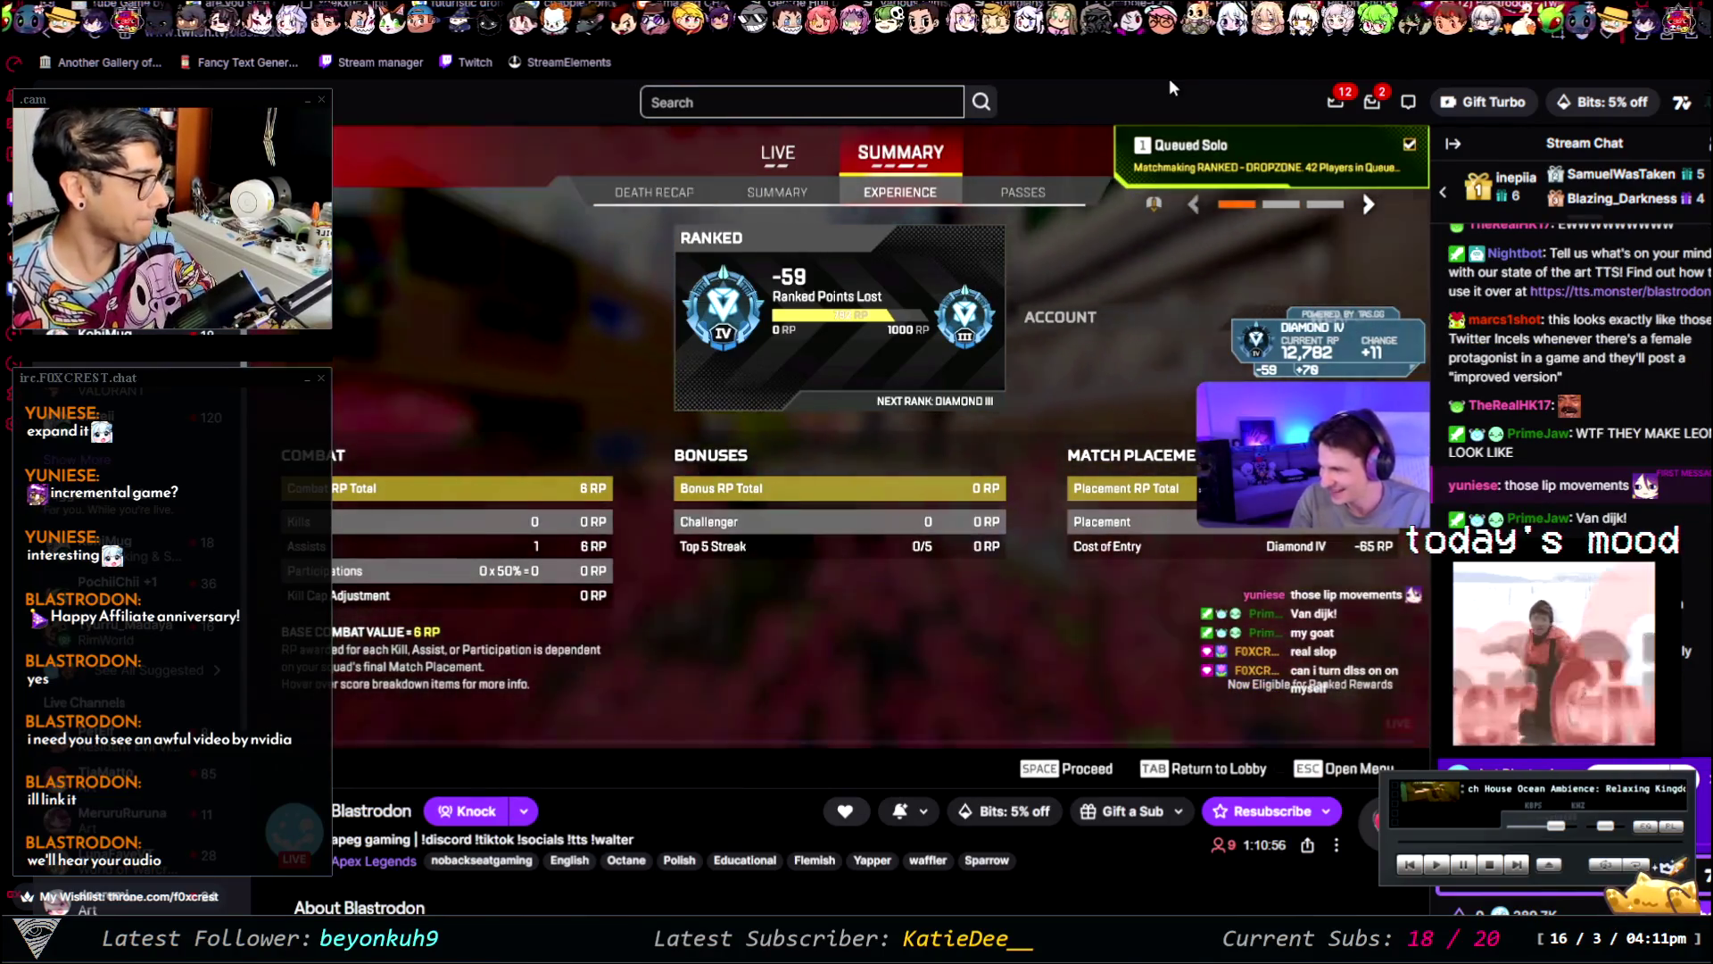
mouse_move(664, 594)
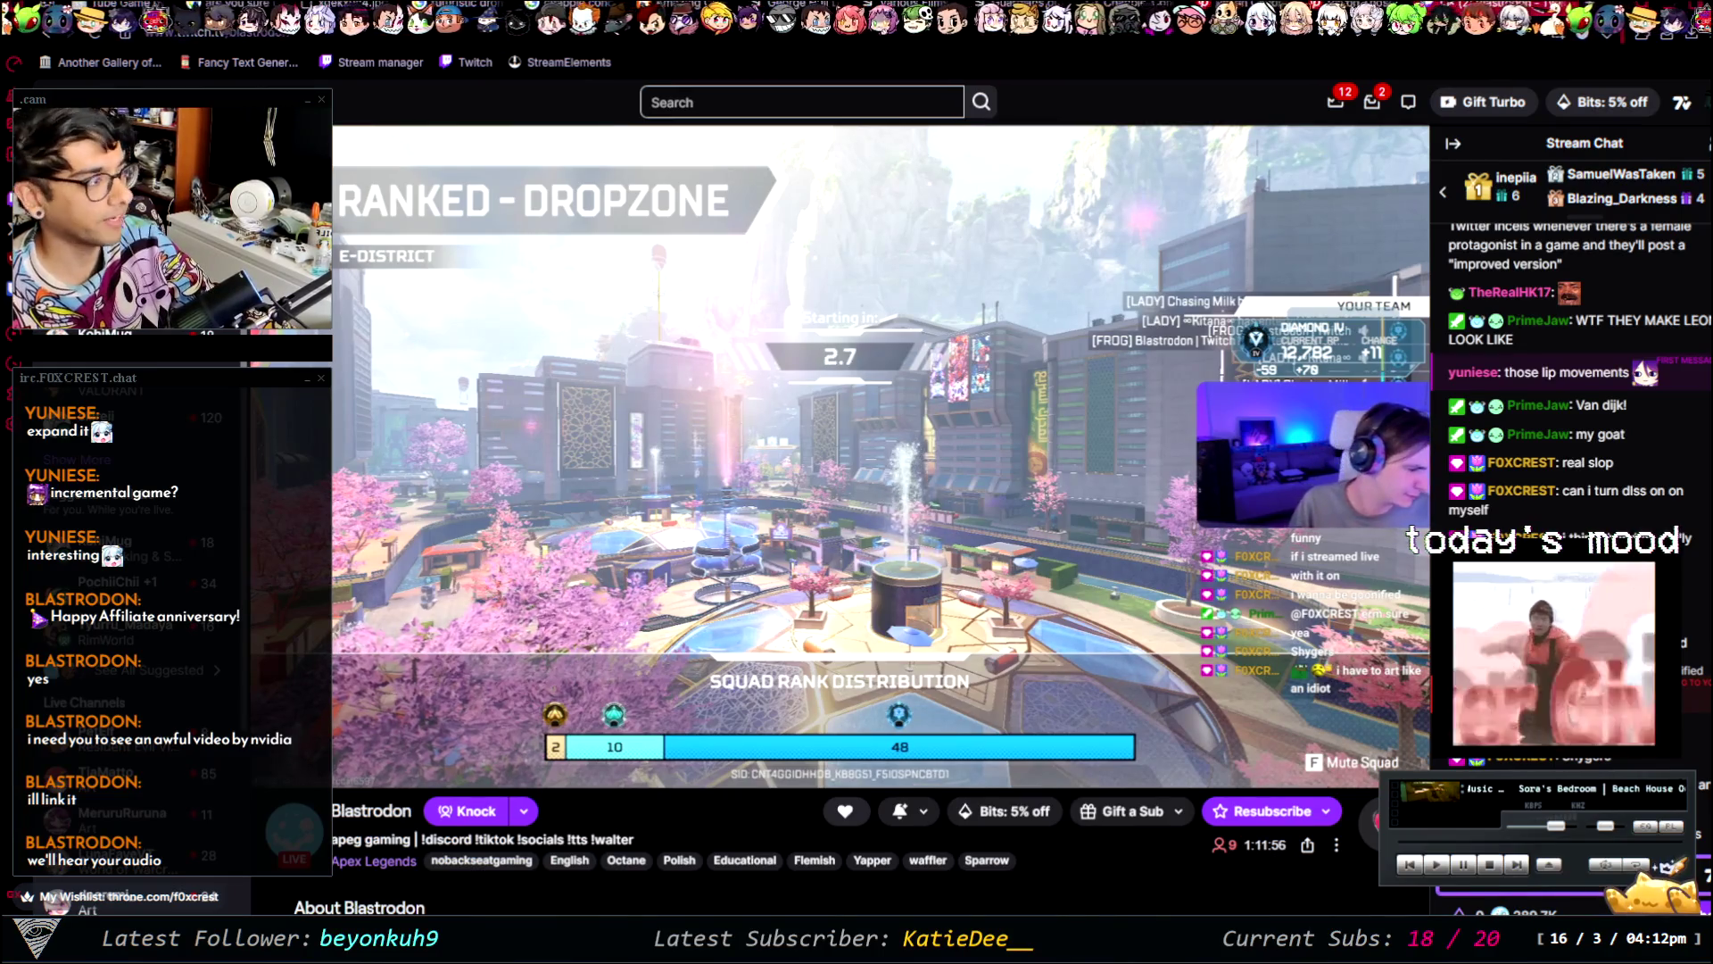
click(1372, 102)
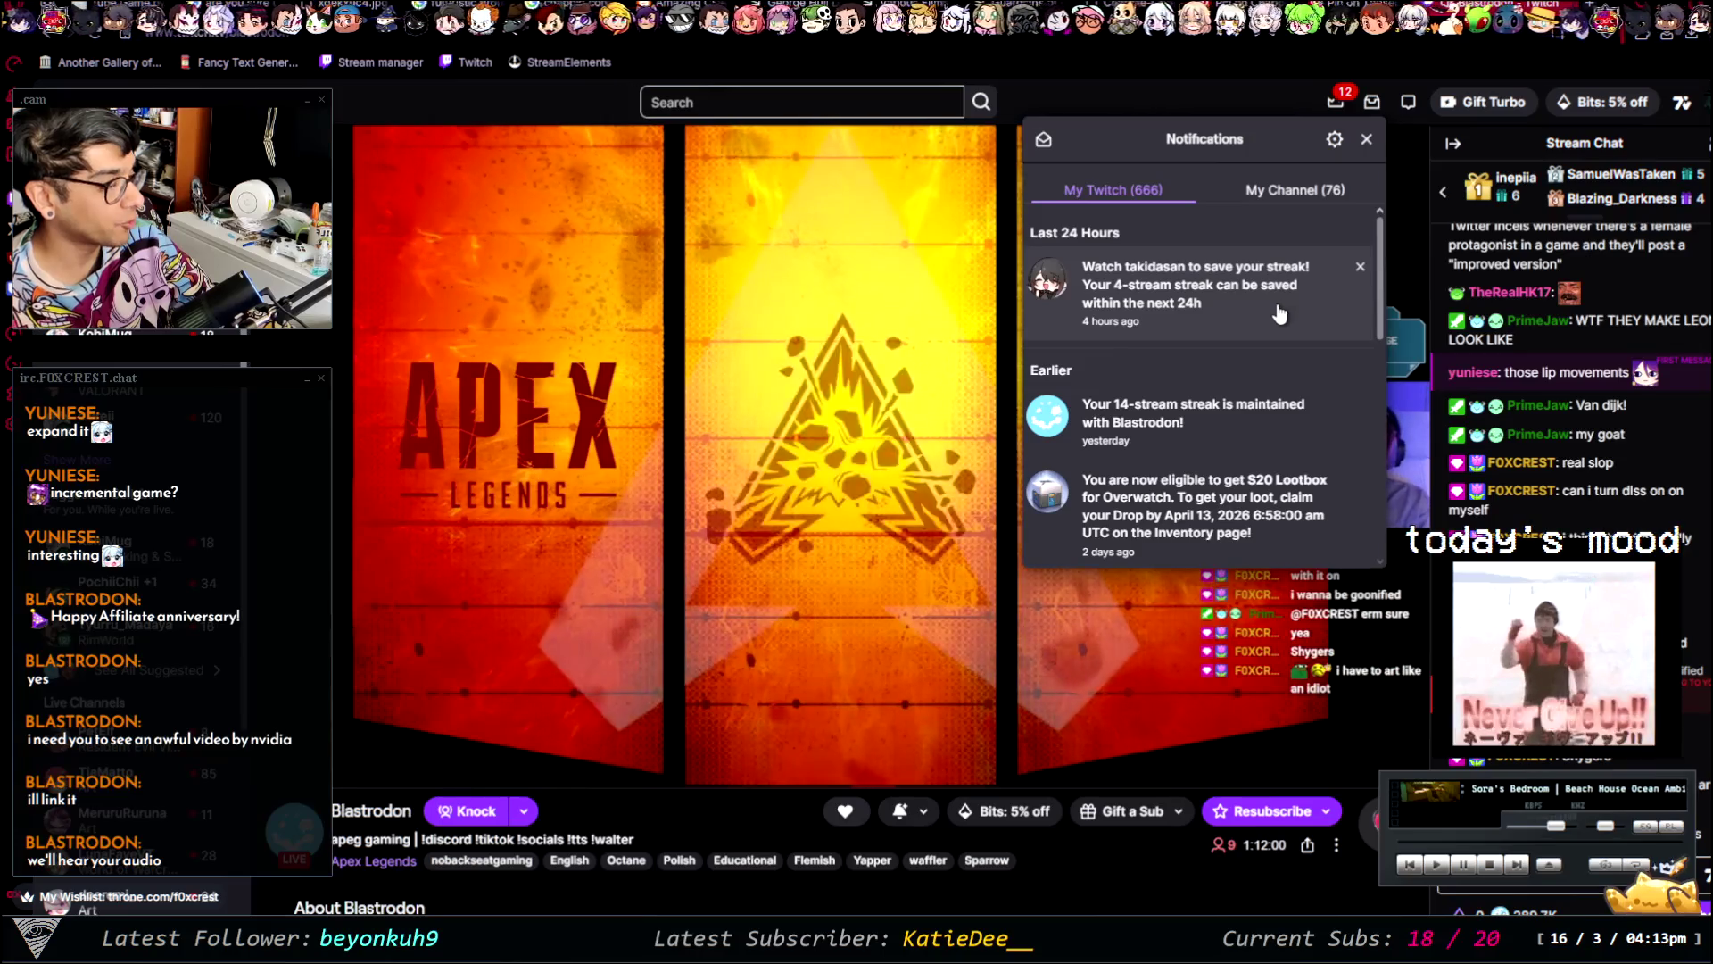
- Close the Twitch notifications list and return to the Paint design notes
click(1233, 100)
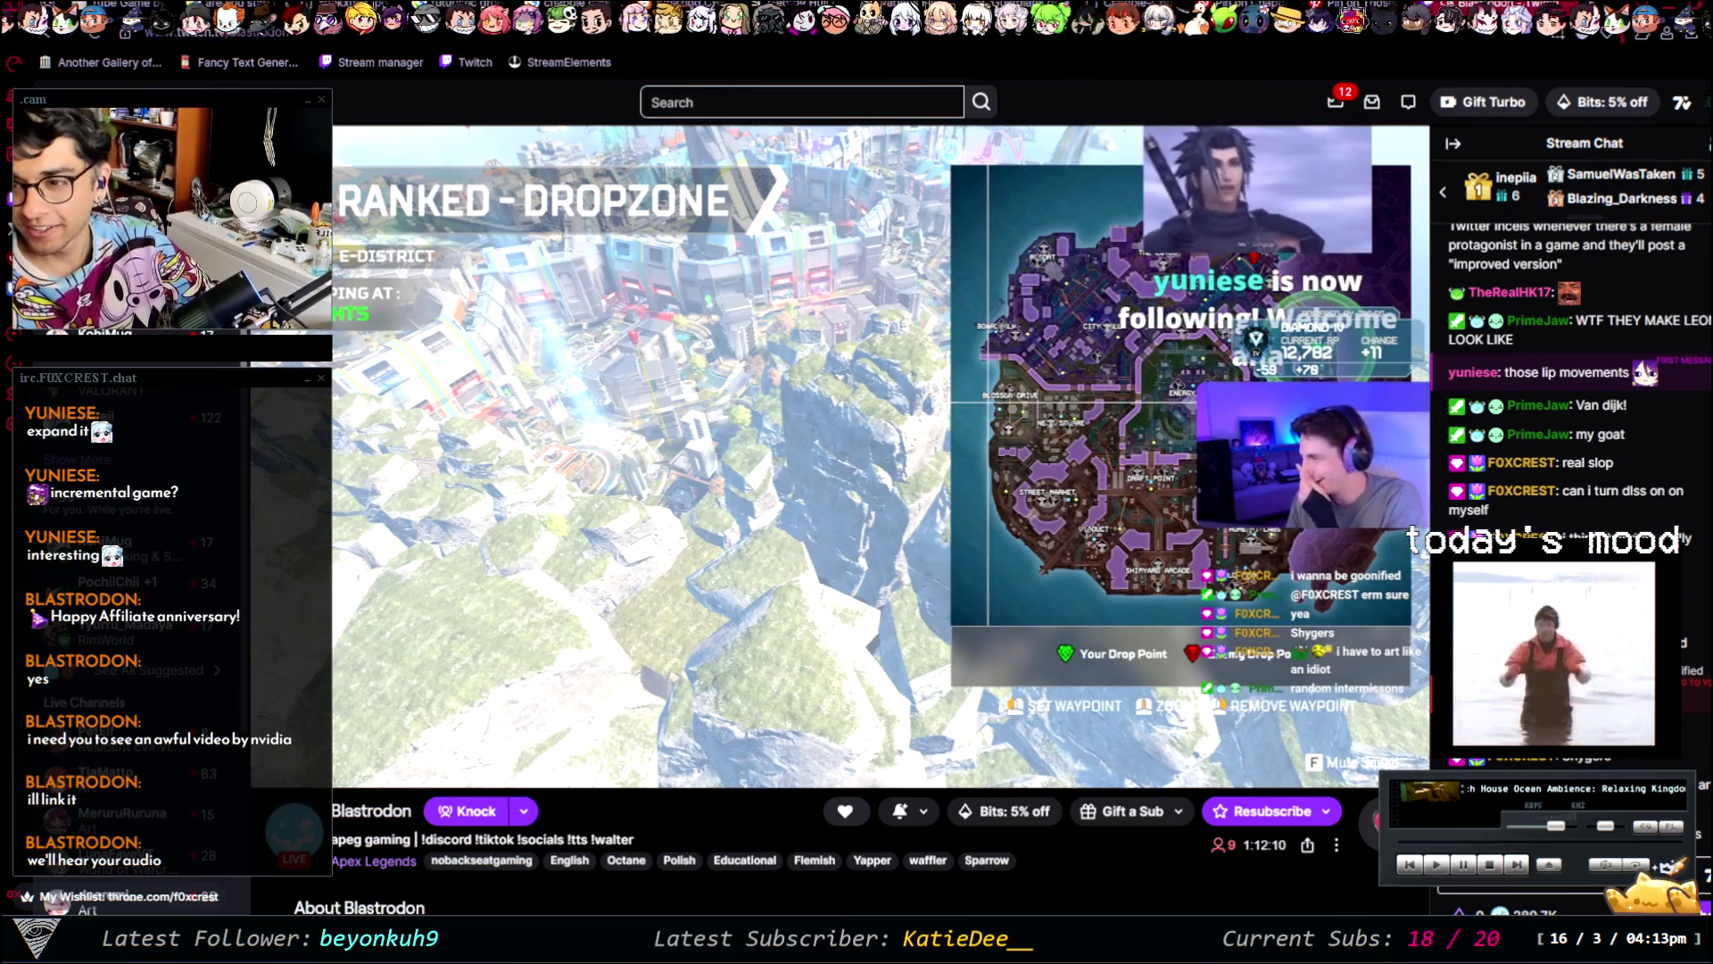
key(alt+Tab)
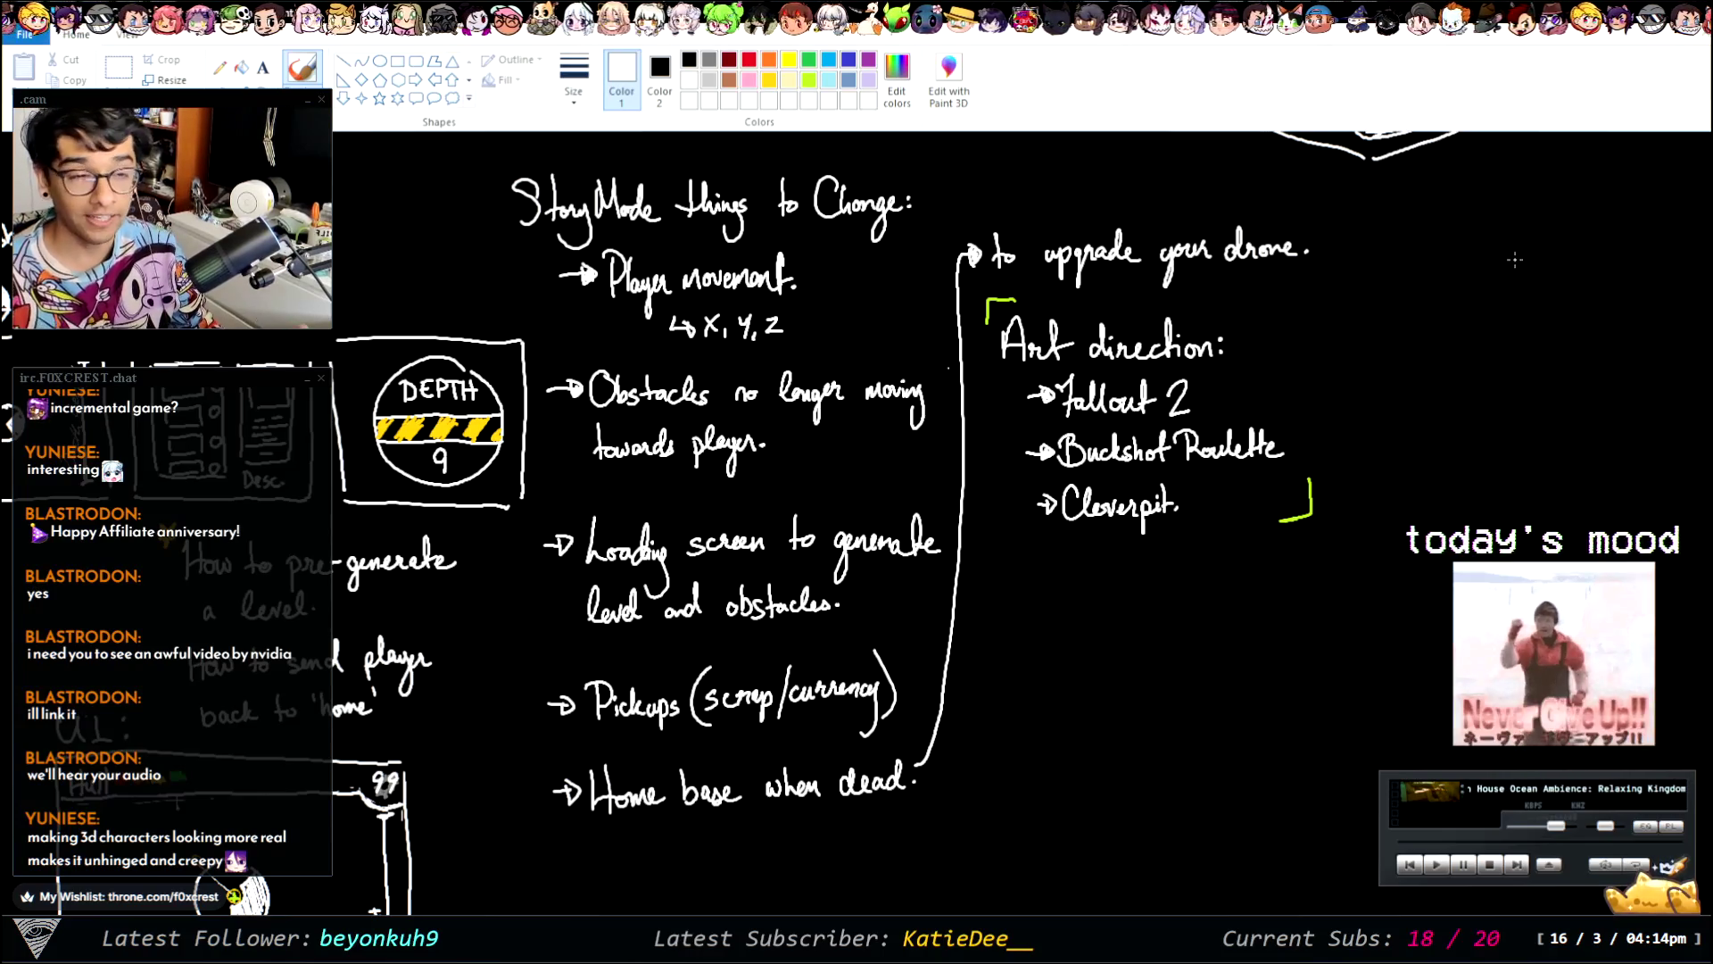
click(1382, 351)
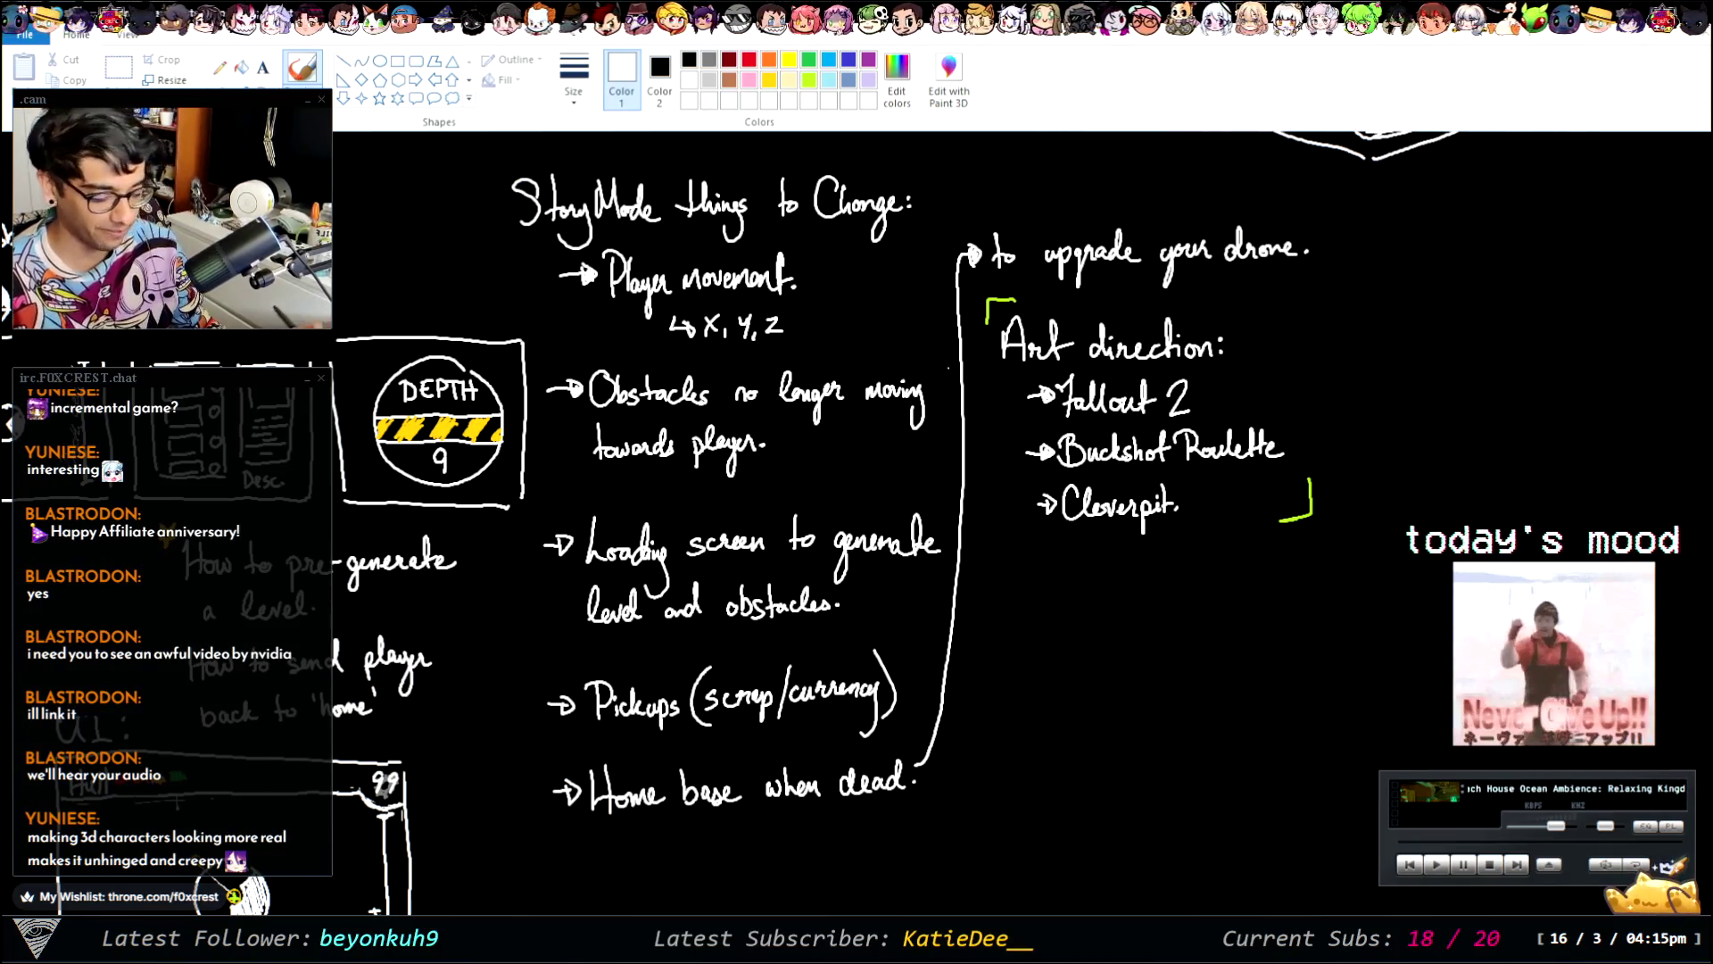
scroll(1017, 526, up, 10)
scroll(1017, 526, down, 10)
scroll(1017, 526, down, 3)
scroll(1017, 526, up, 12)
scroll(1017, 526, up, 1)
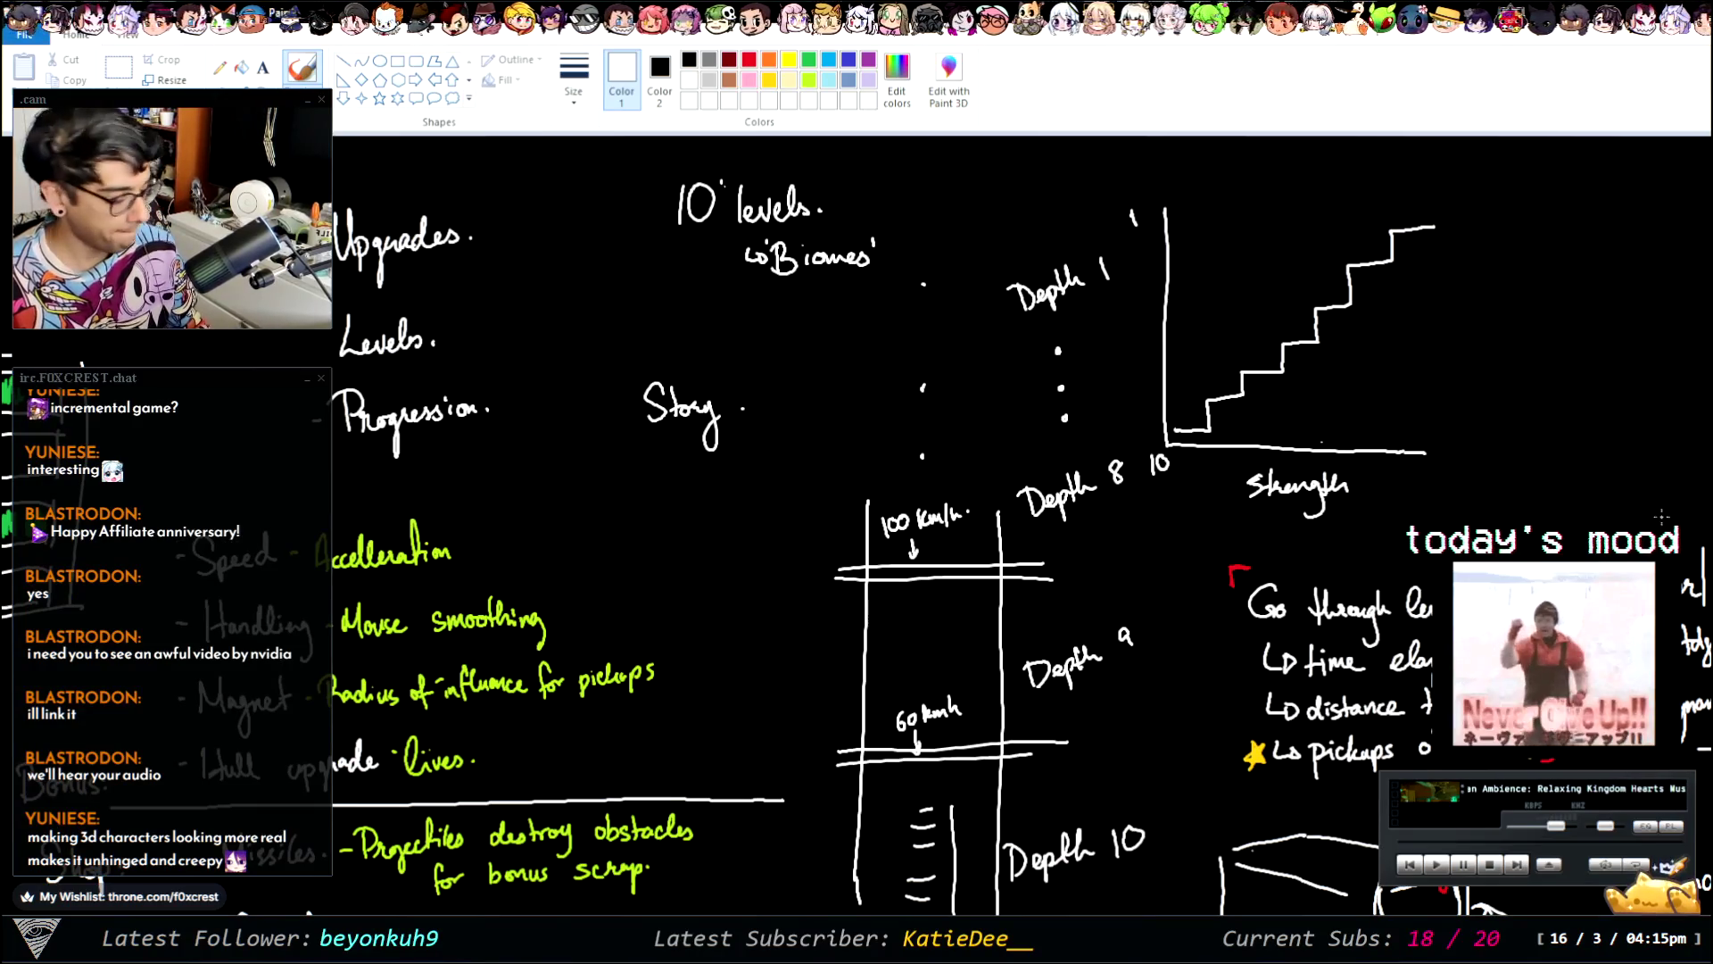
scroll(1017, 527, down, 10)
scroll(1017, 526, up, 1)
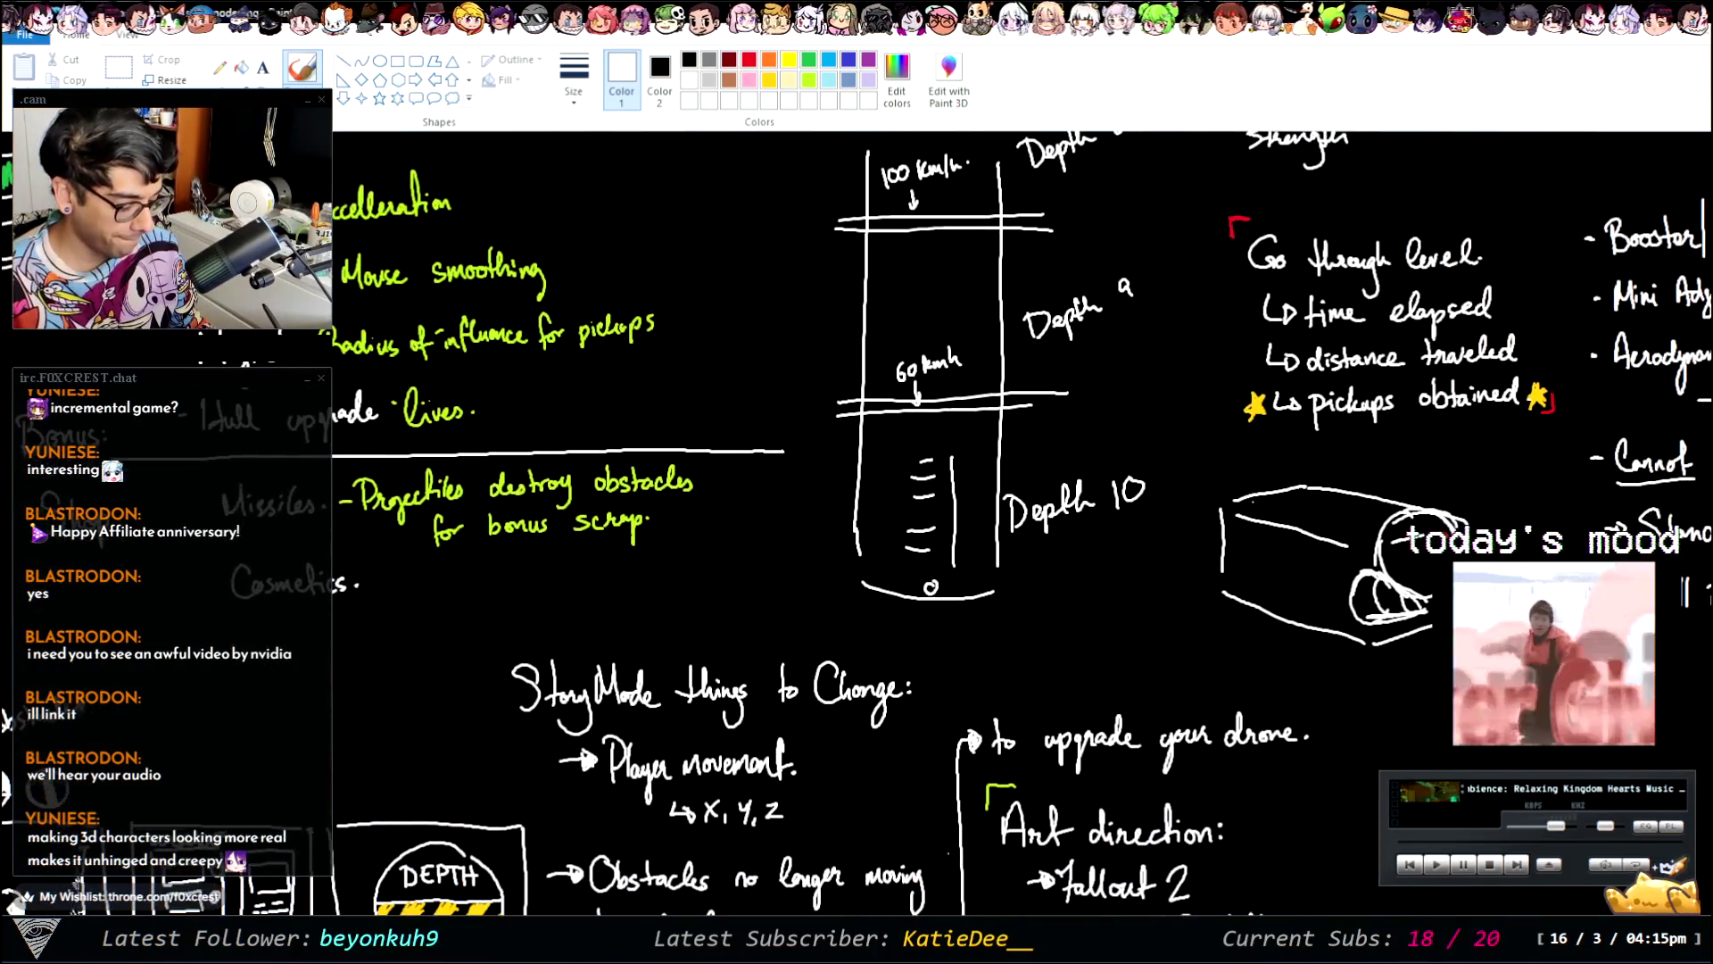
scroll(1017, 526, up, 2)
scroll(1018, 527, up, 2)
scroll(1017, 526, up, 2)
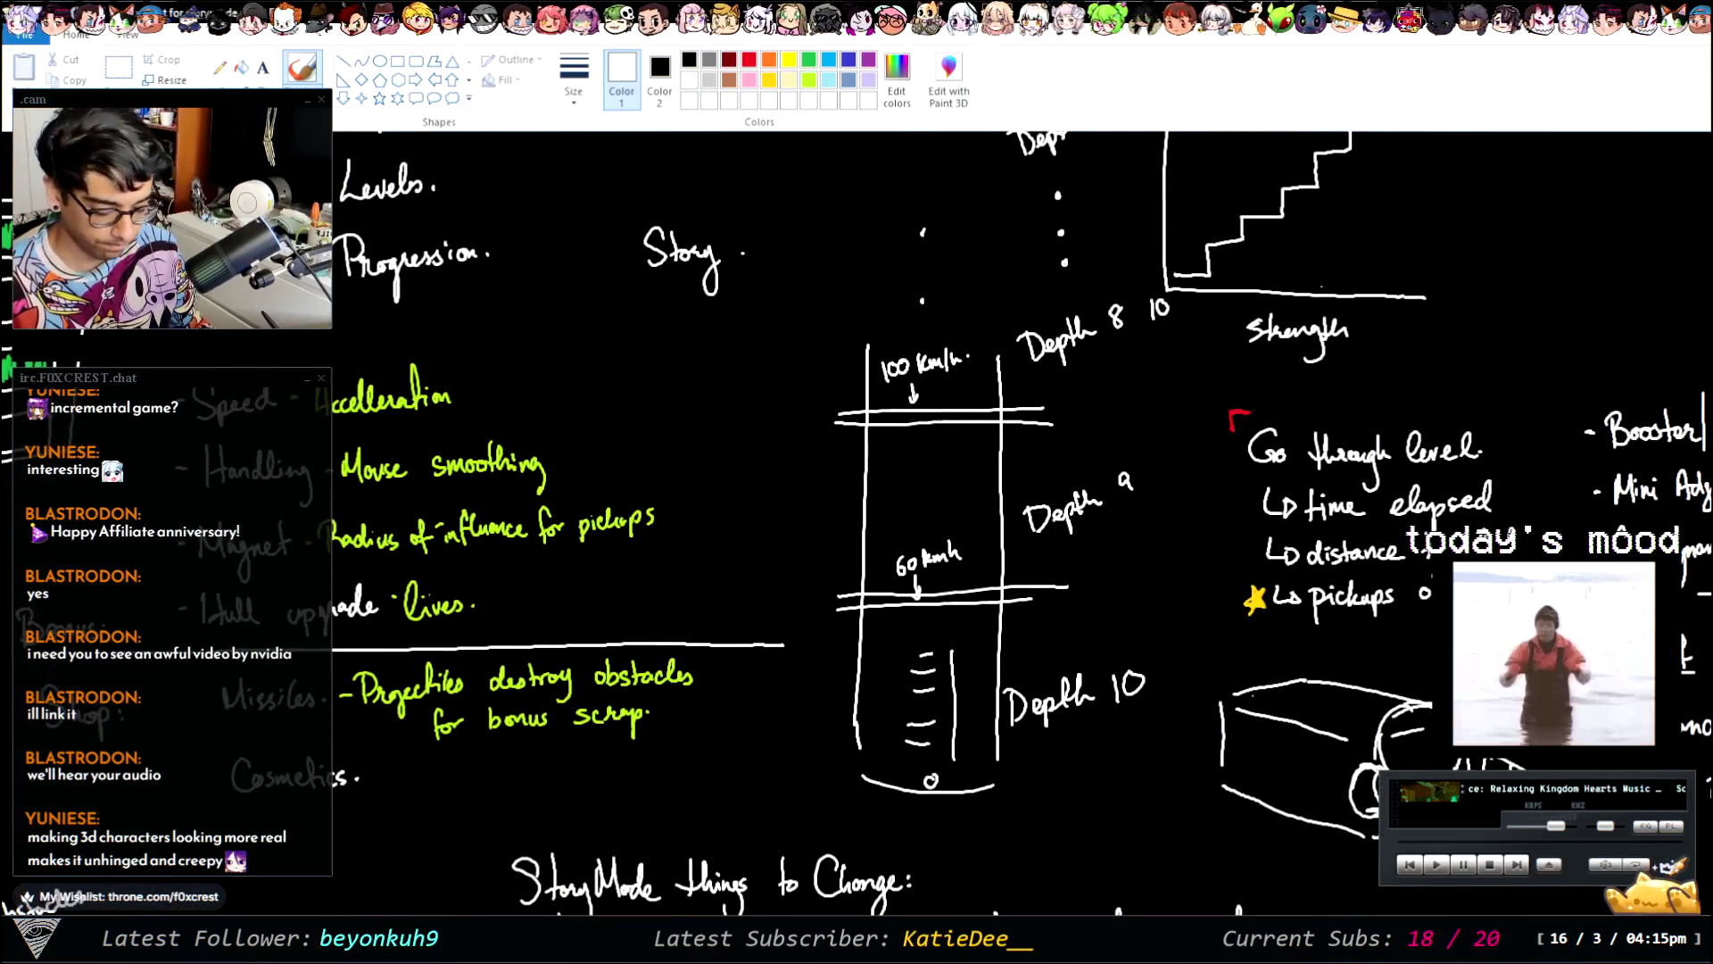
scroll(1017, 526, down, 3)
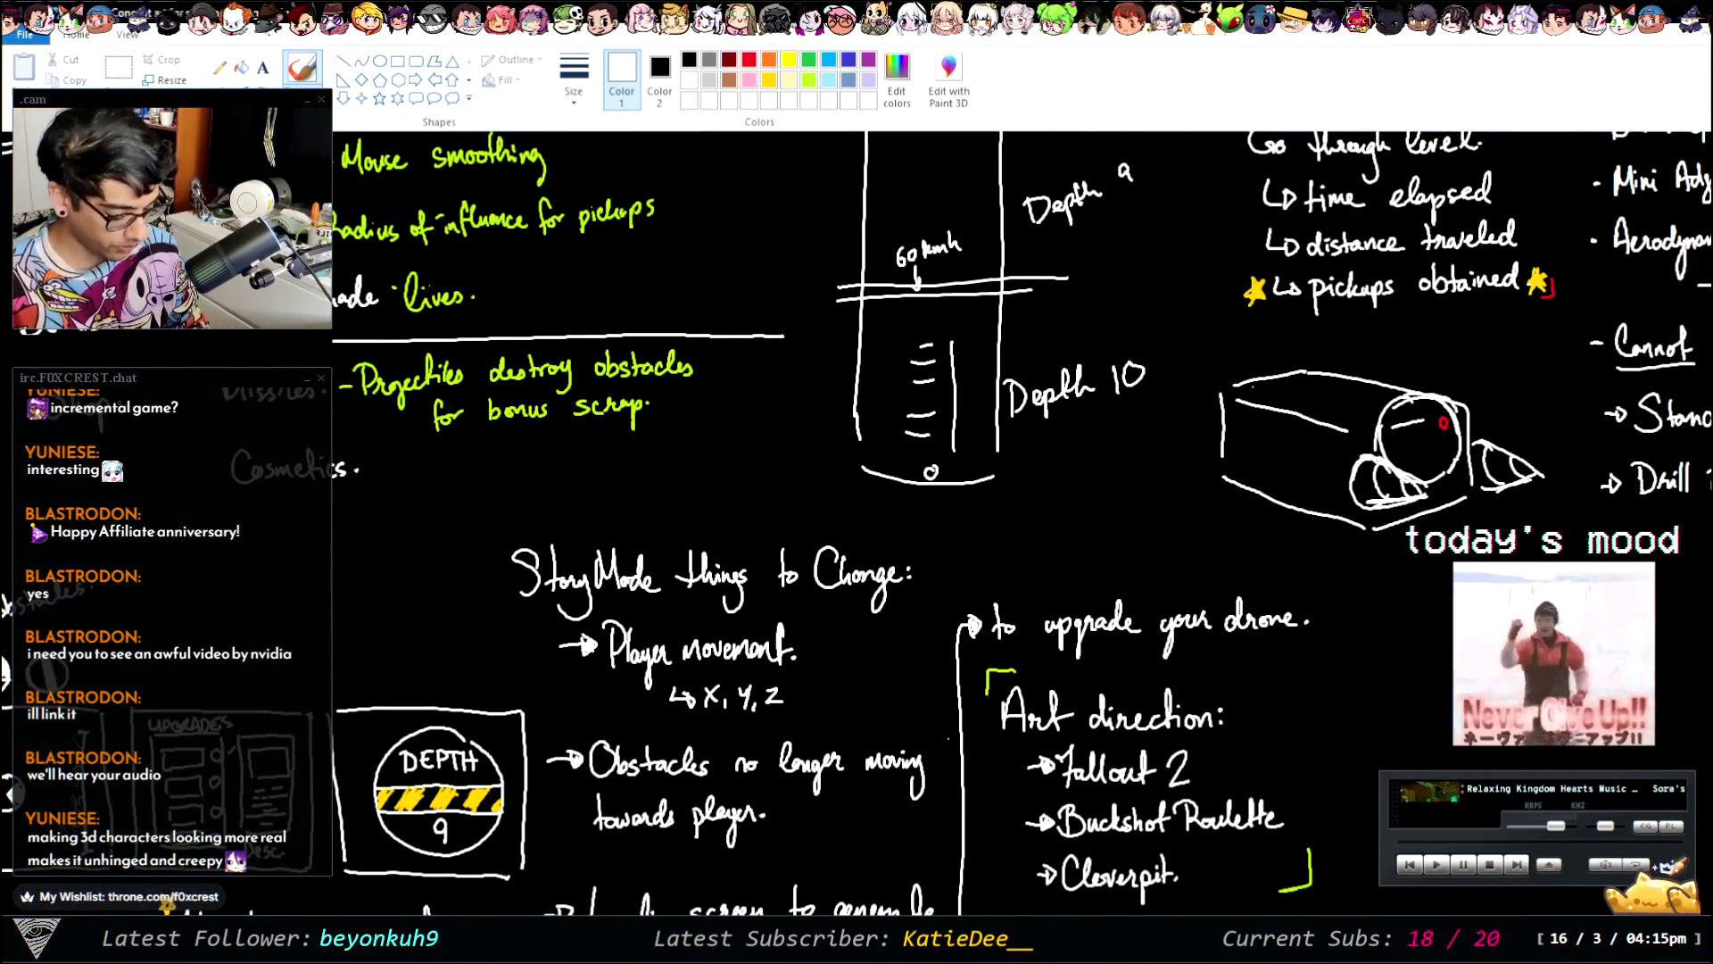
scroll(578, 621, right, 1)
scroll(578, 621, right, 1)
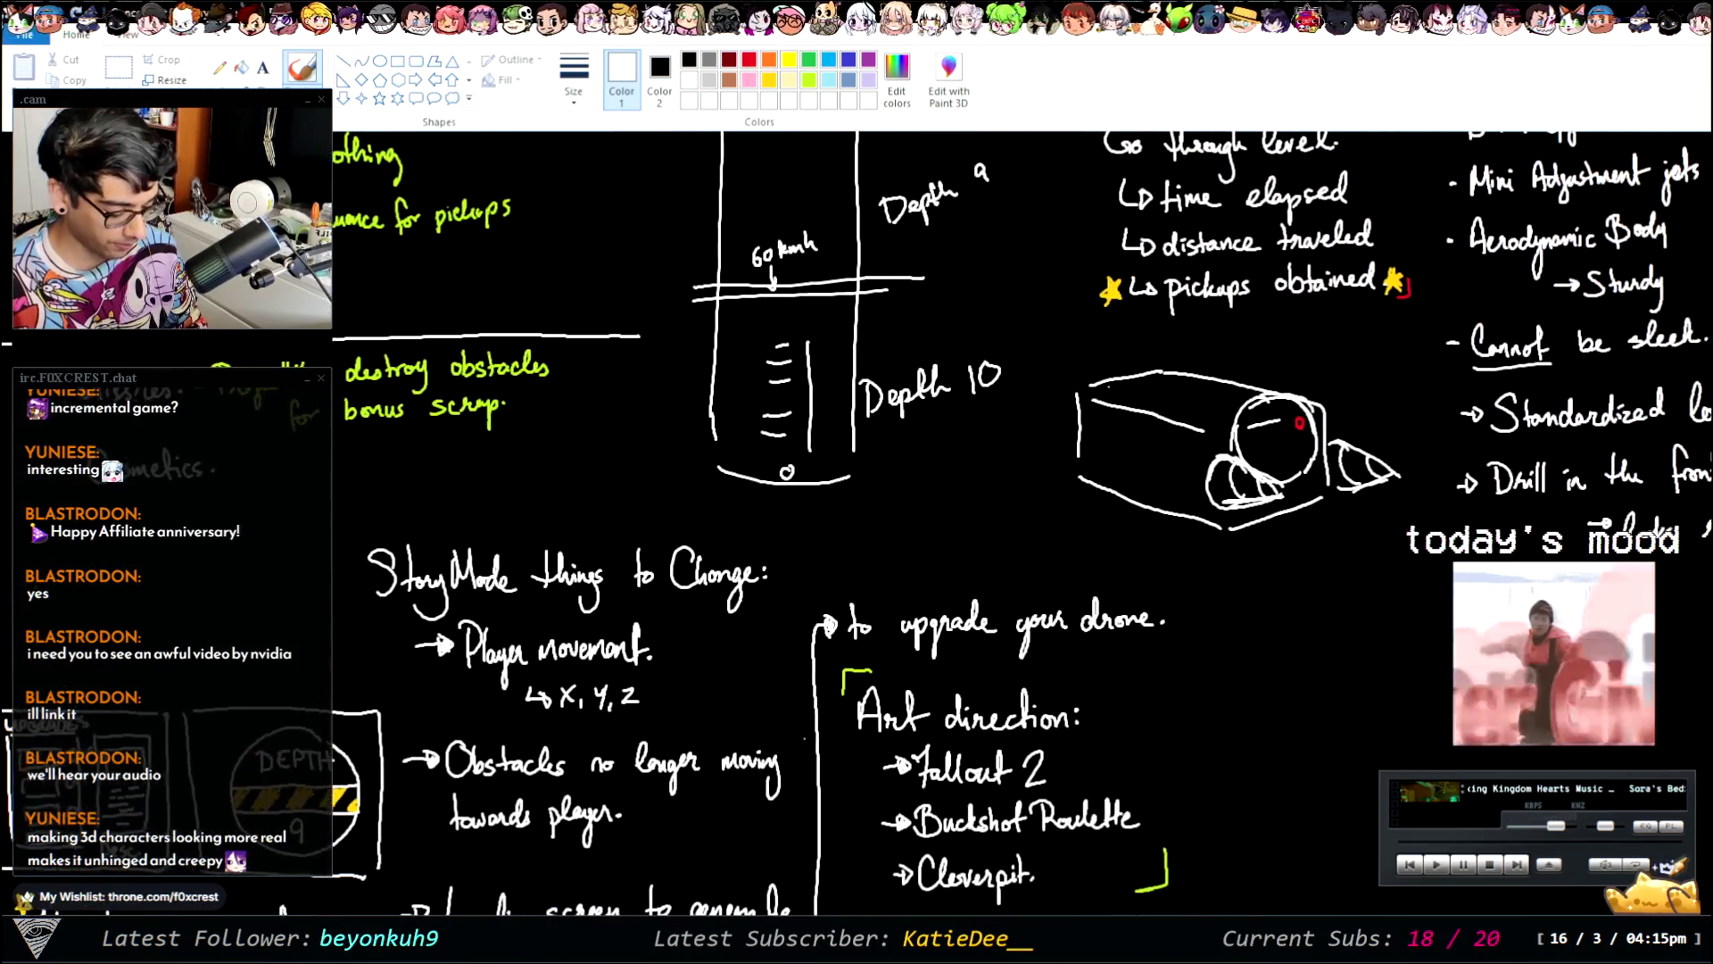
scroll(578, 621, left, 3)
scroll(578, 621, left, 2)
scroll(578, 621, left, 1)
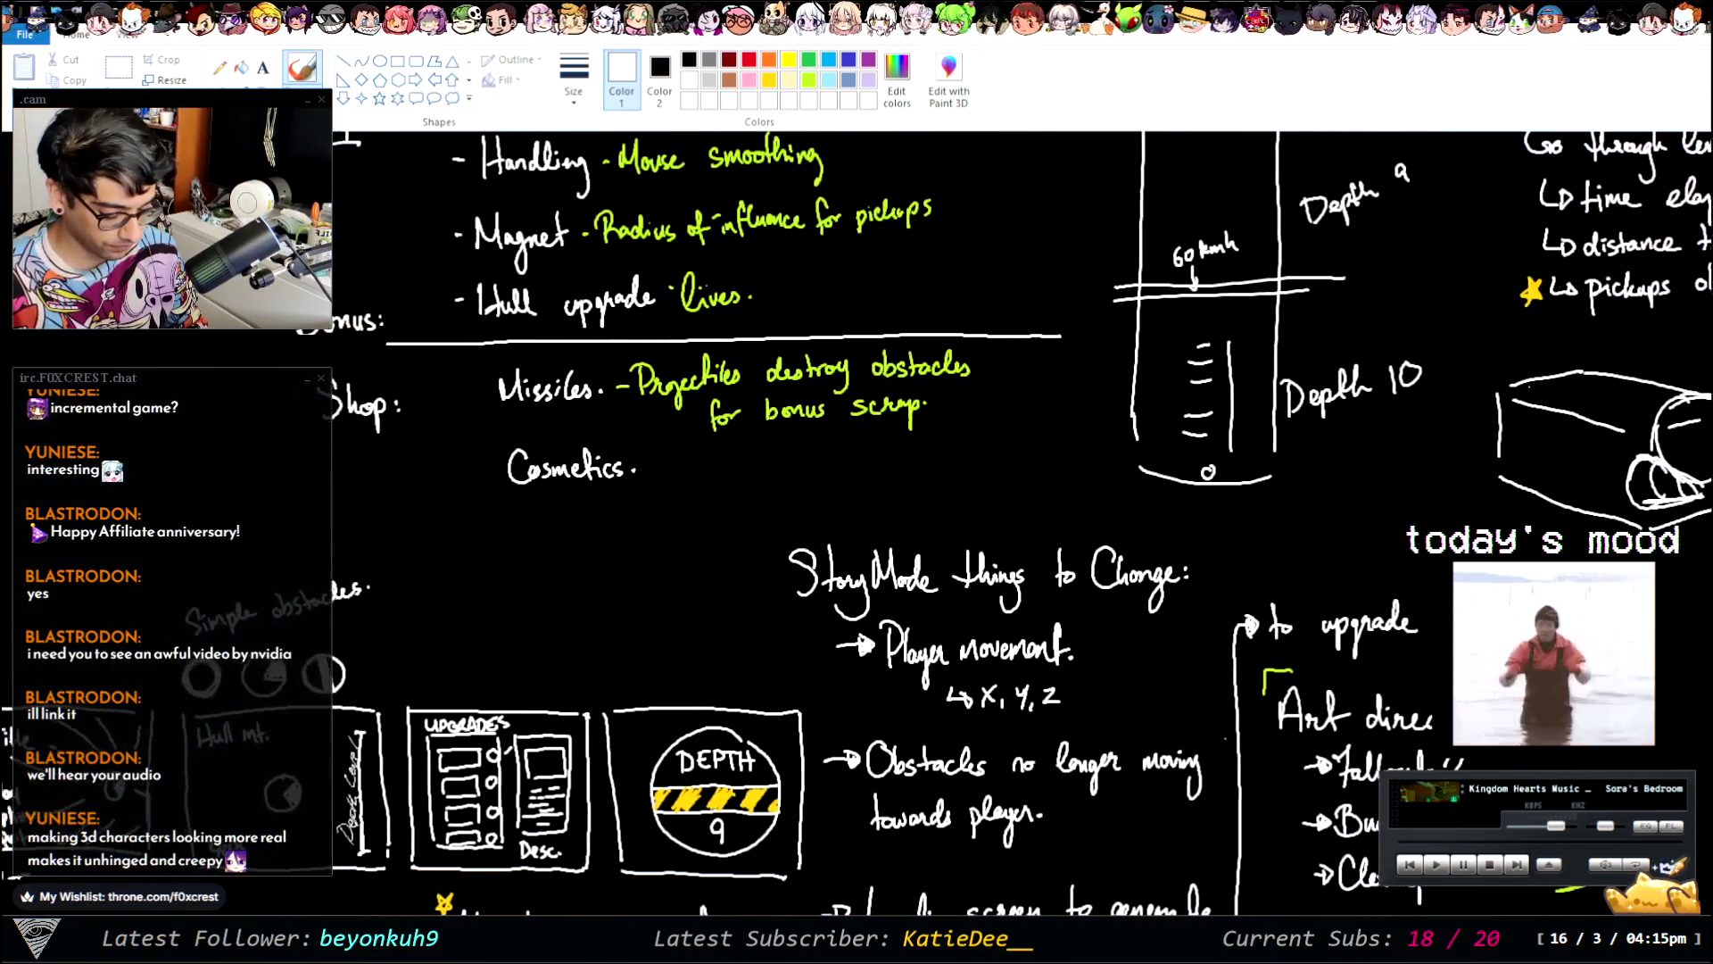
scroll(935, 621, left, 1)
scroll(935, 621, right, 2)
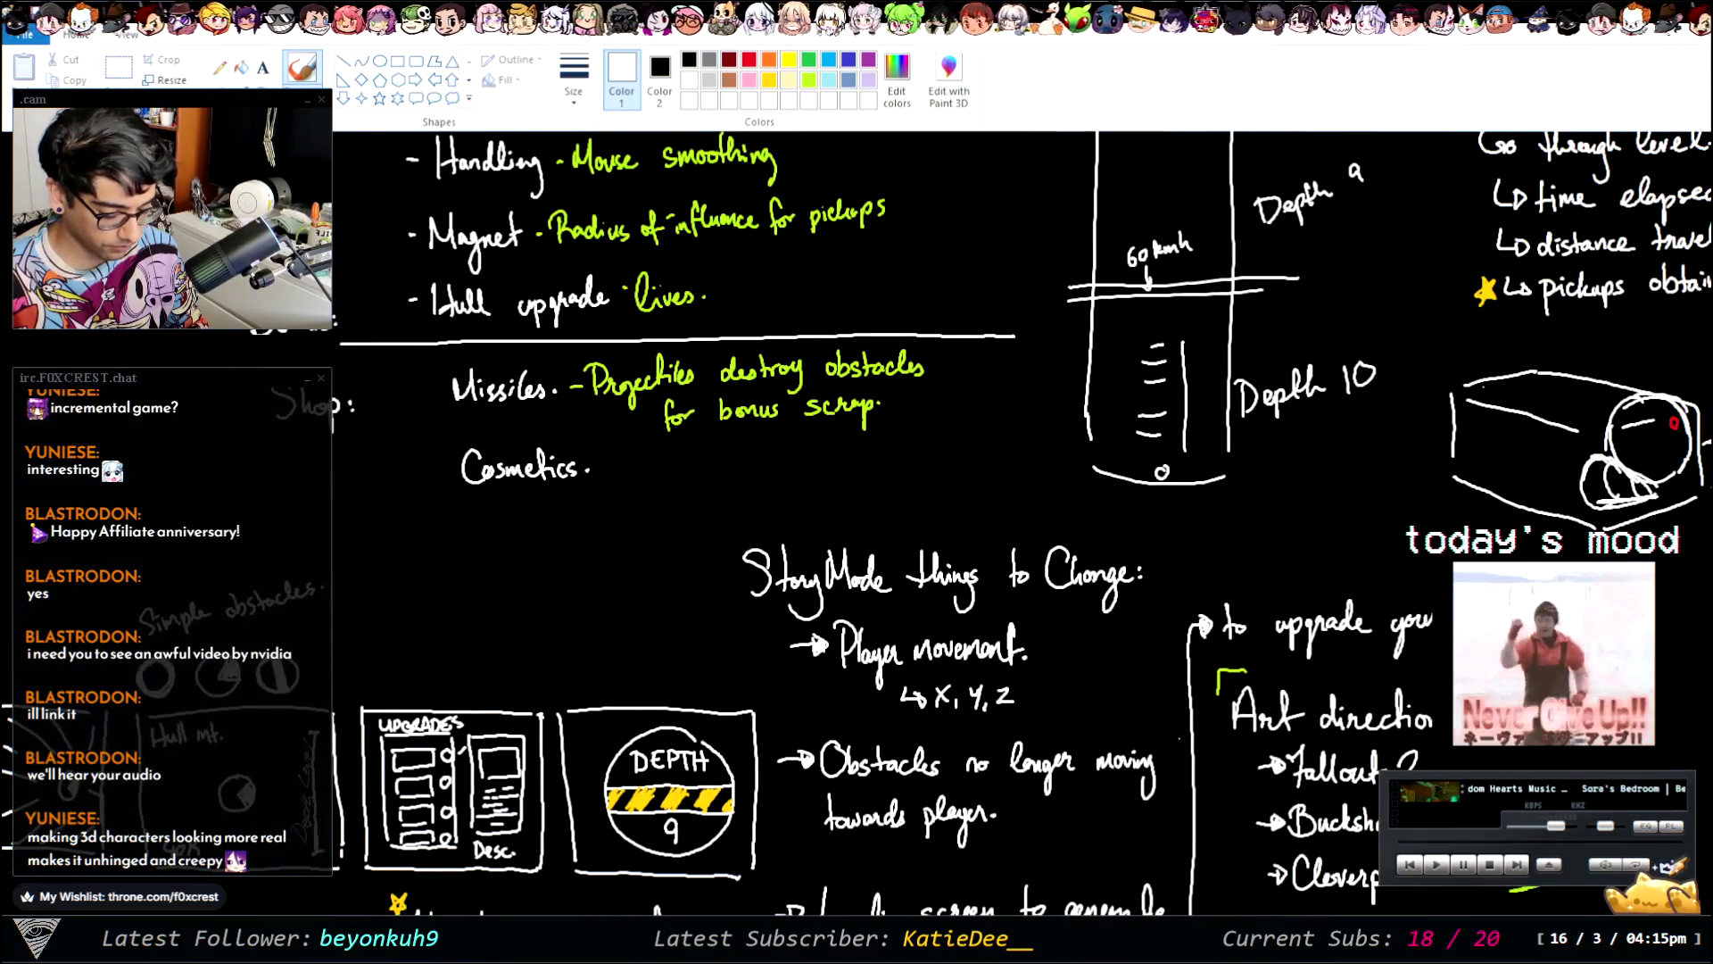
scroll(856, 525, left, 1)
scroll(857, 524, left, 2)
scroll(857, 525, up, 2)
scroll(857, 525, up, 2)
scroll(856, 524, down, 4)
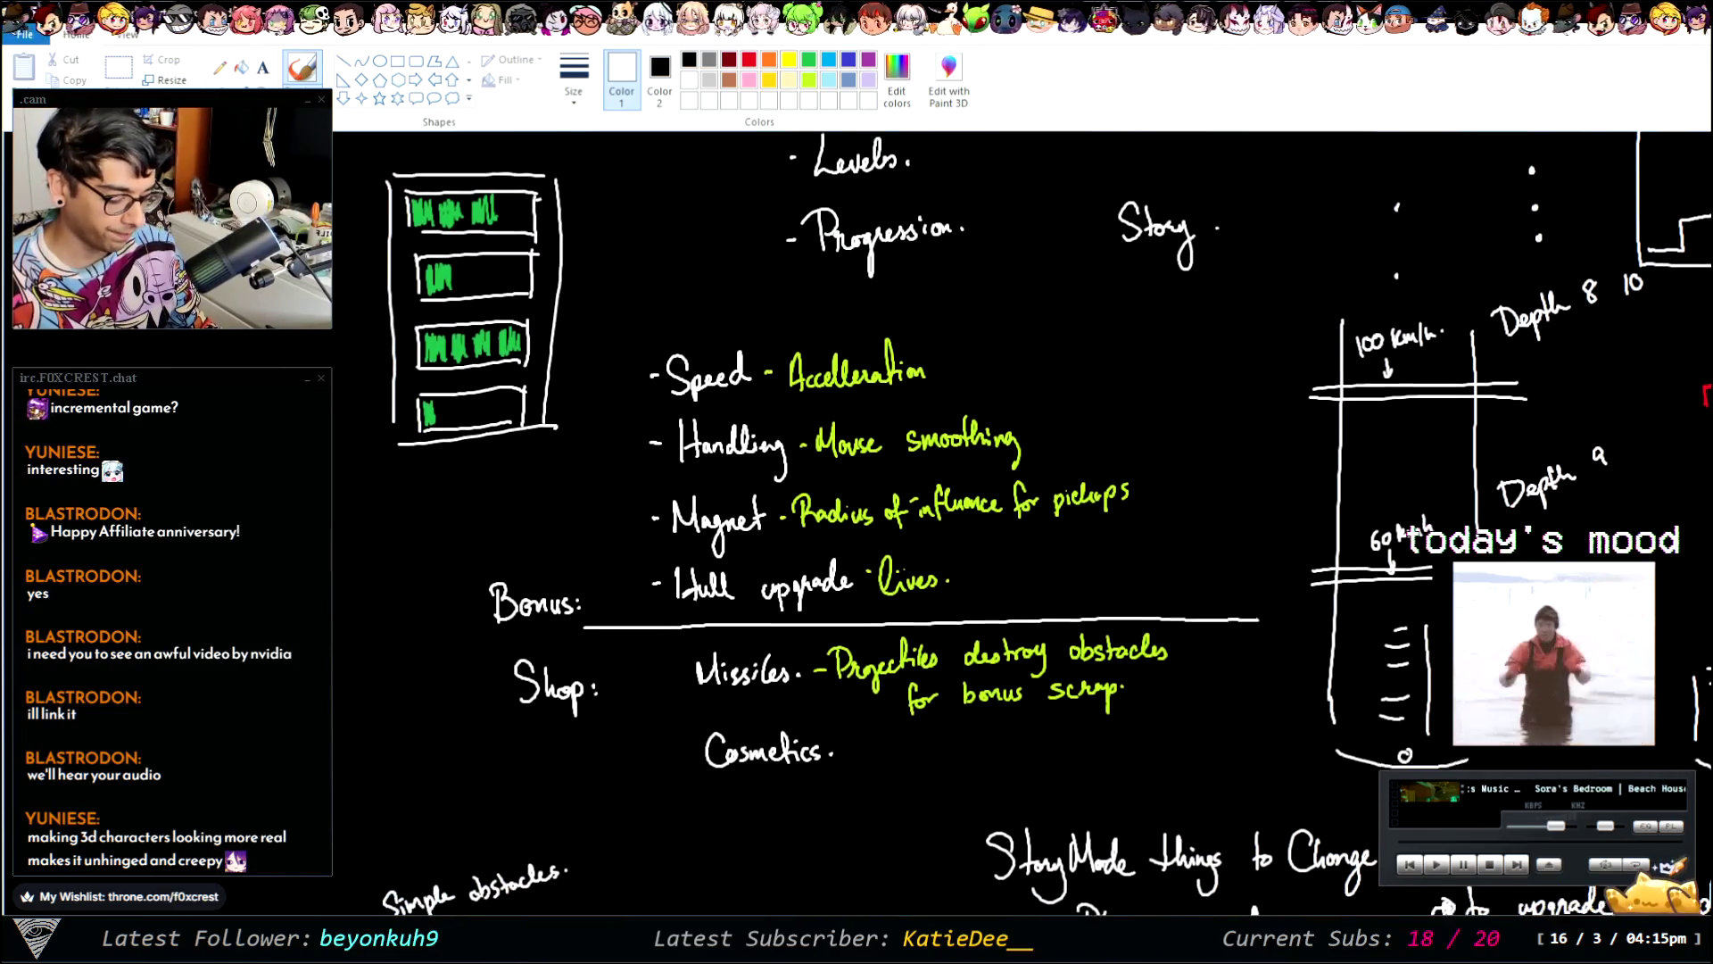
scroll(857, 524, down, 4)
scroll(856, 525, down, 2)
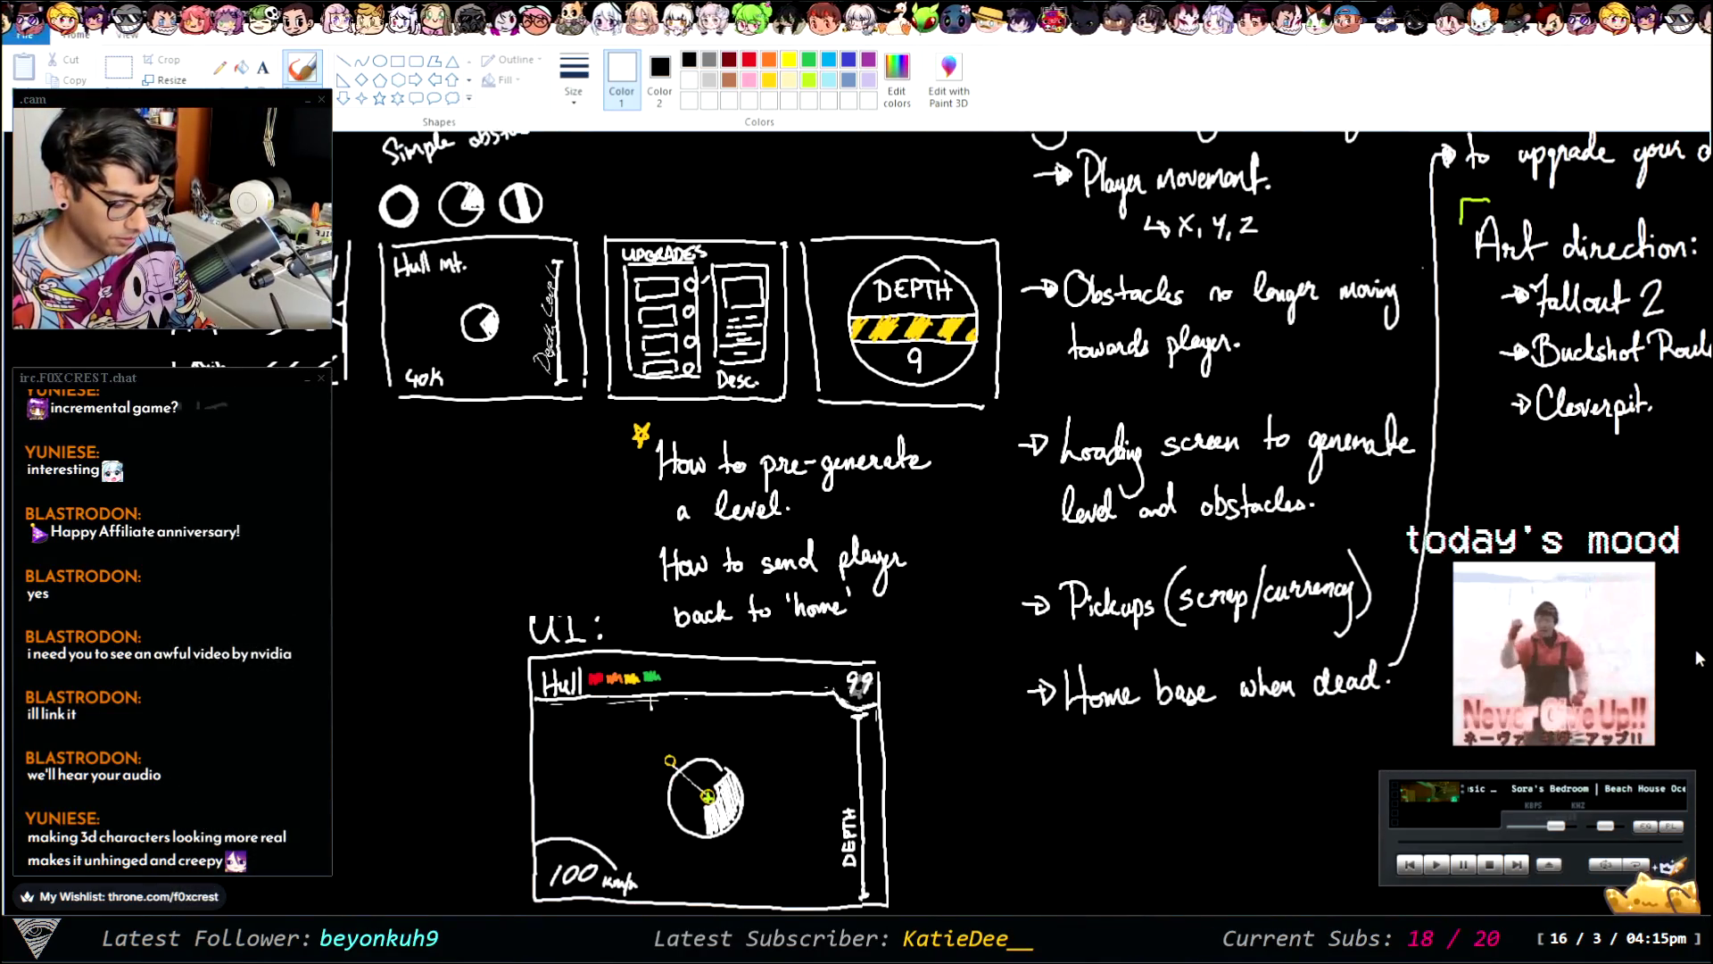
scroll(856, 524, up, 1)
scroll(857, 525, down, 1)
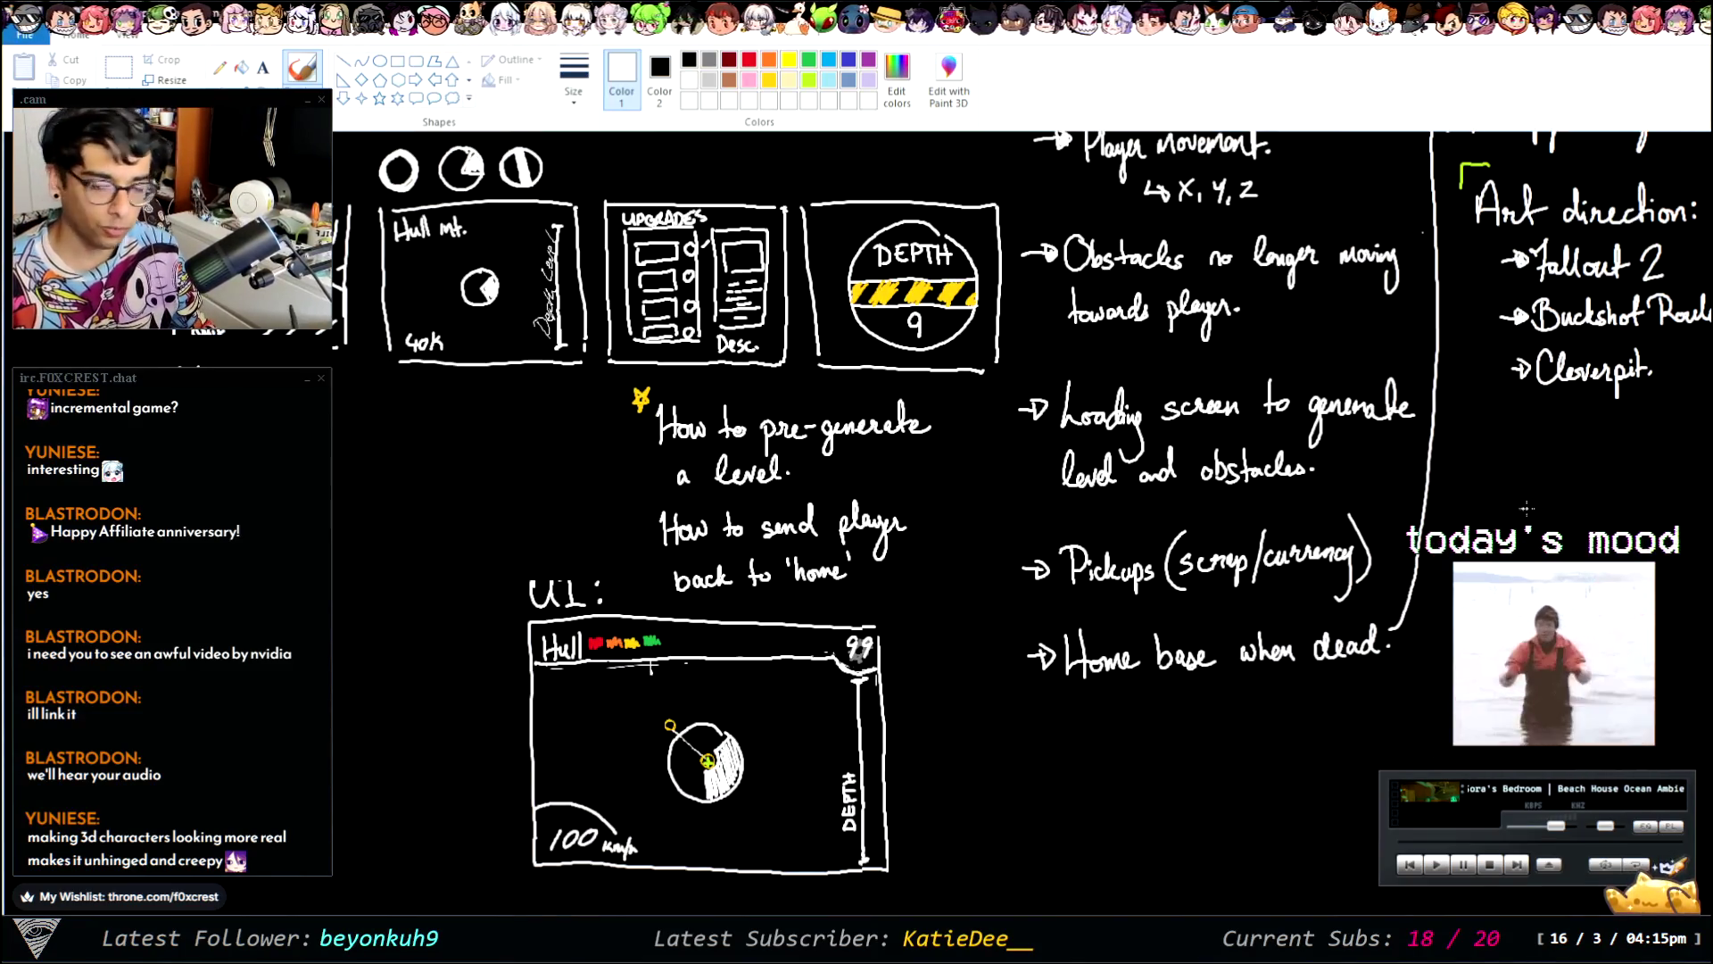
scroll(856, 524, up, 3)
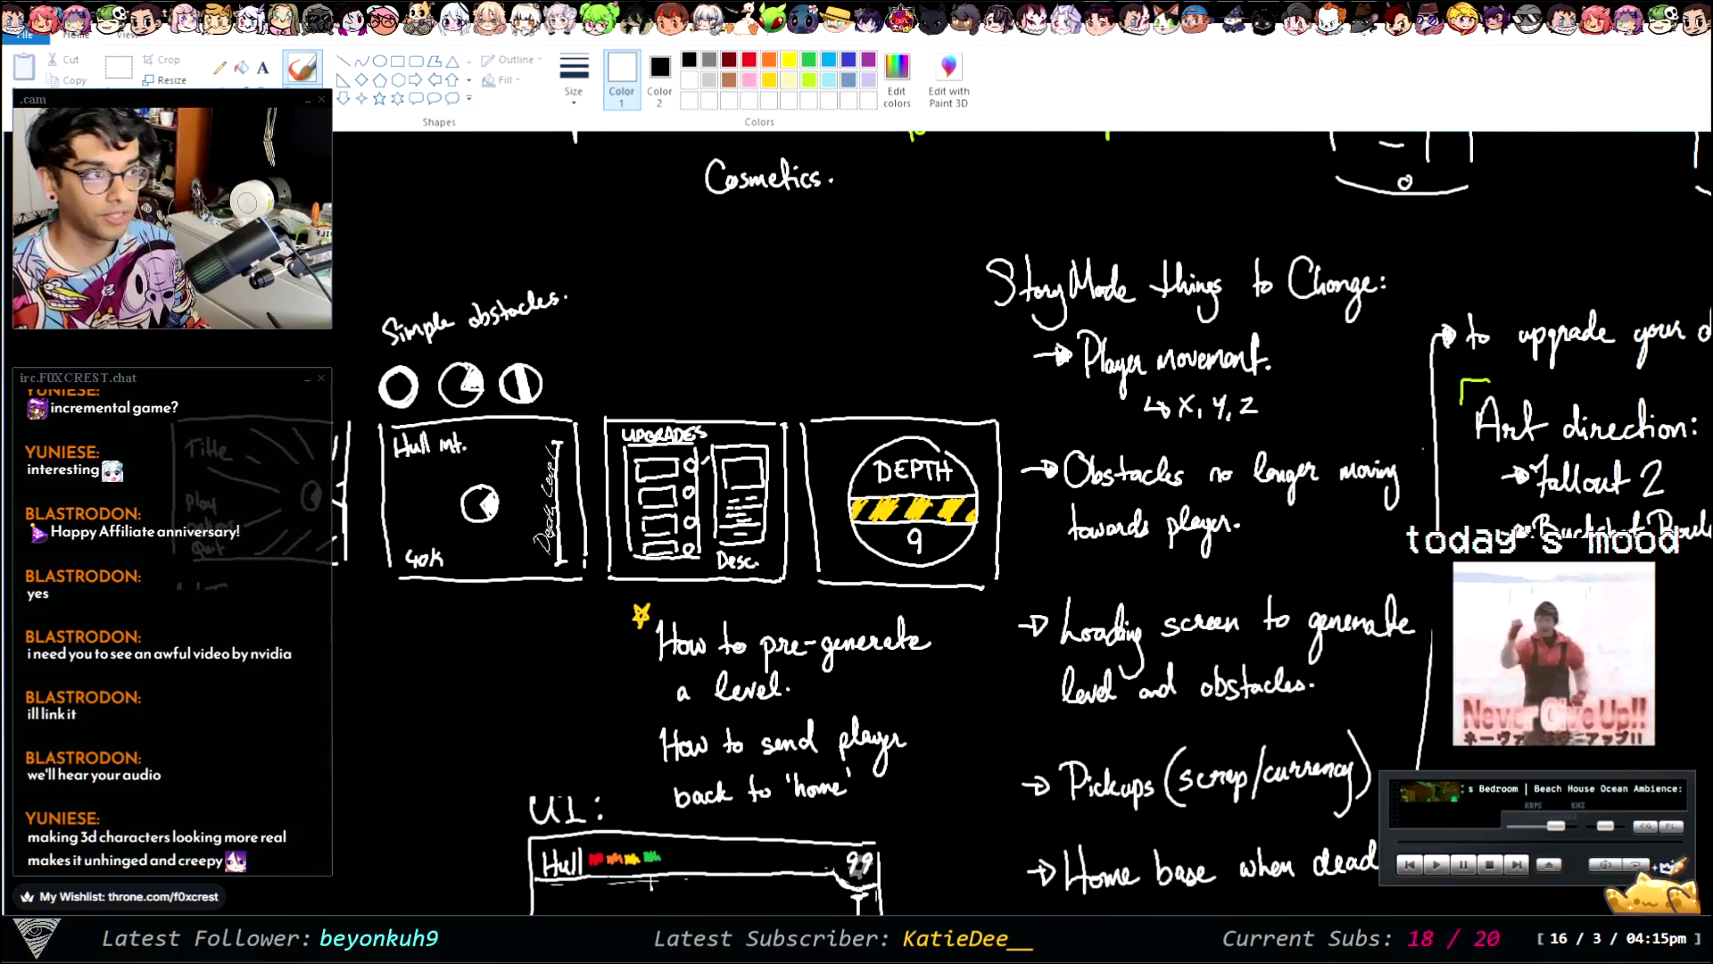
scroll(856, 525, down, 1)
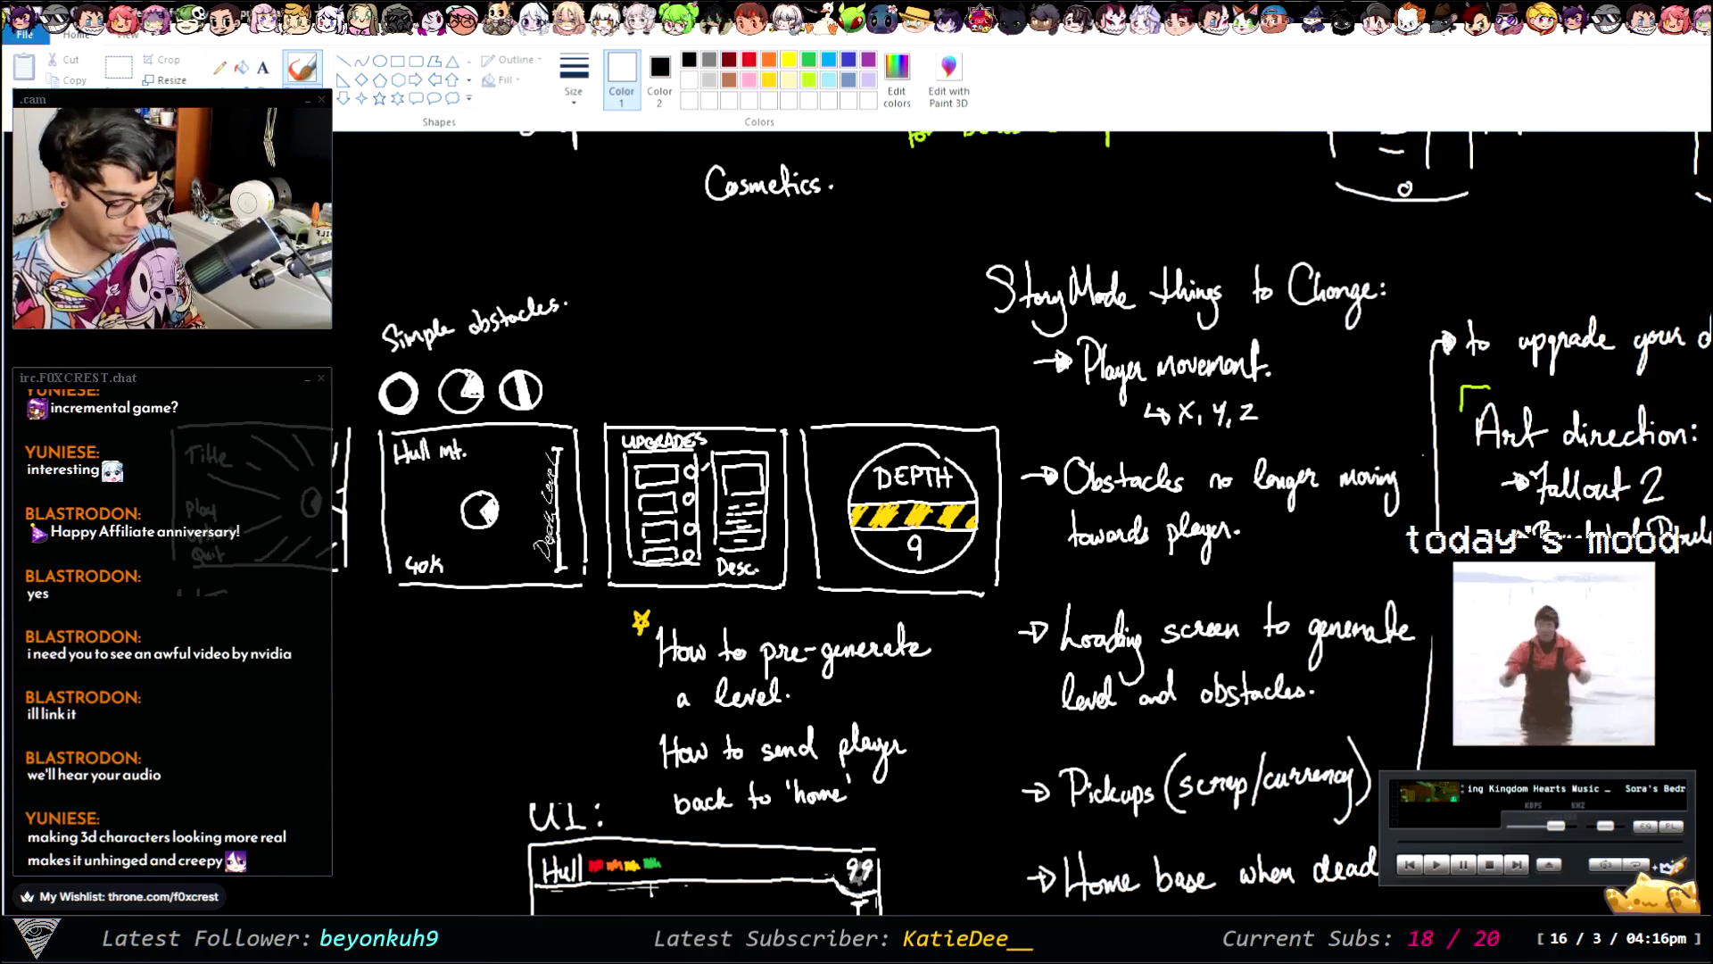
scroll(857, 526, right, 6)
scroll(857, 527, right, 5)
scroll(857, 527, right, 1)
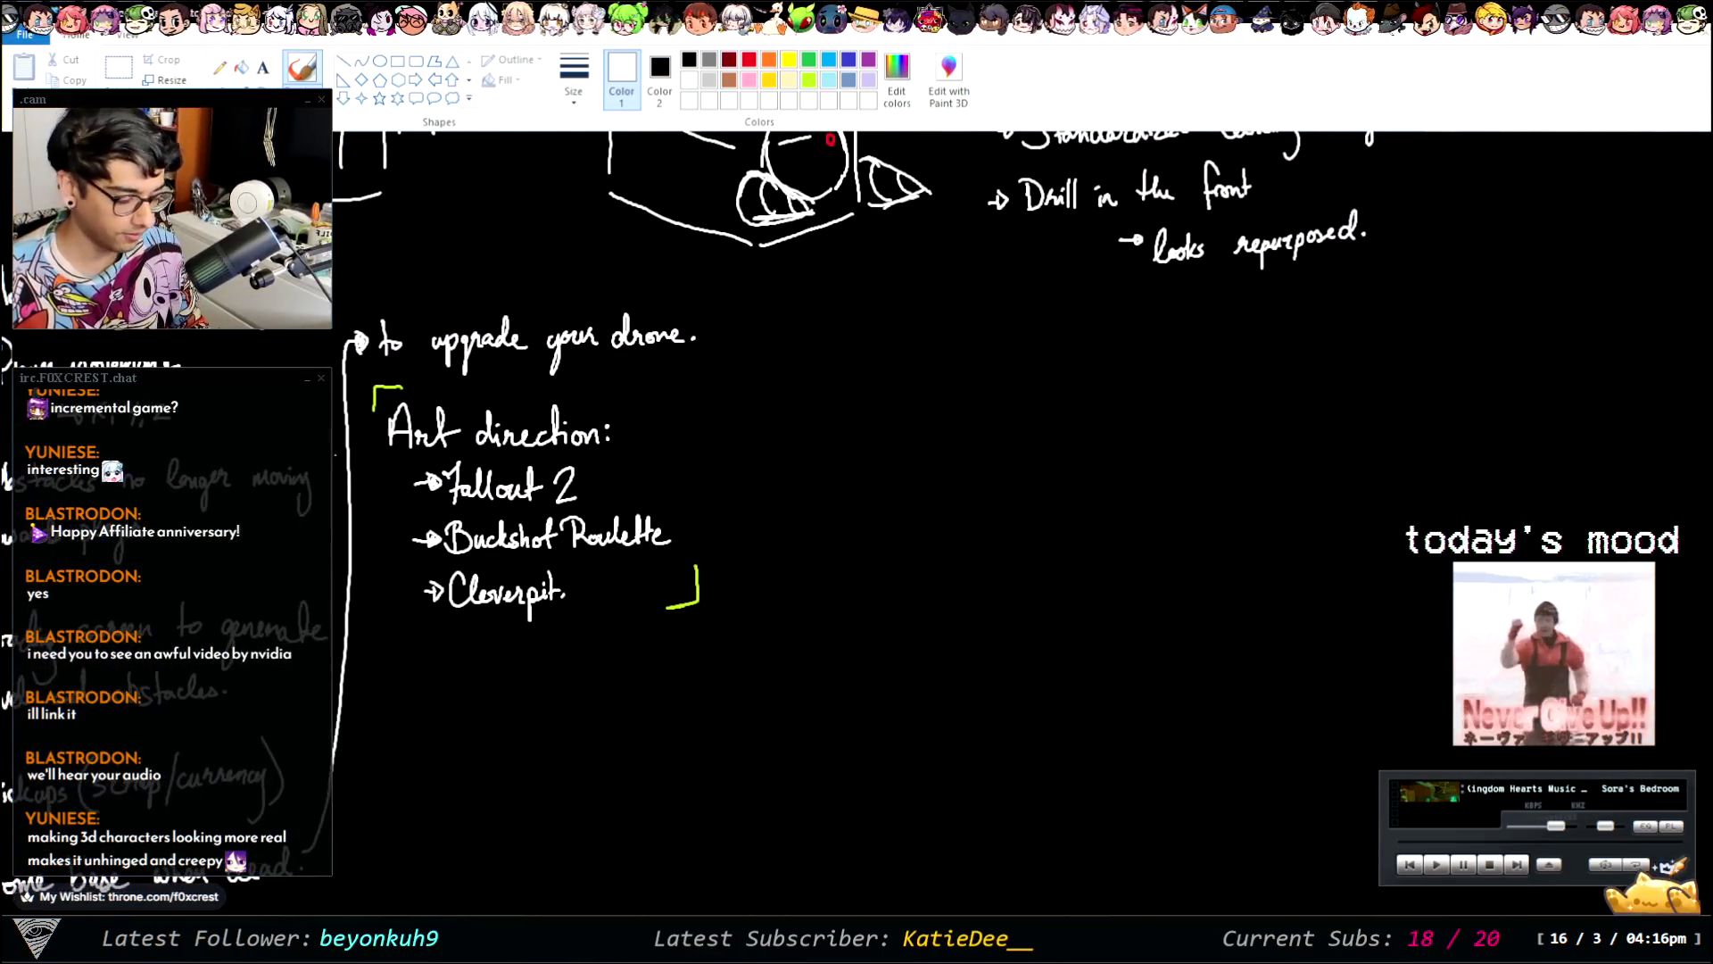
scroll(857, 526, up, 3)
scroll(857, 526, up, 2)
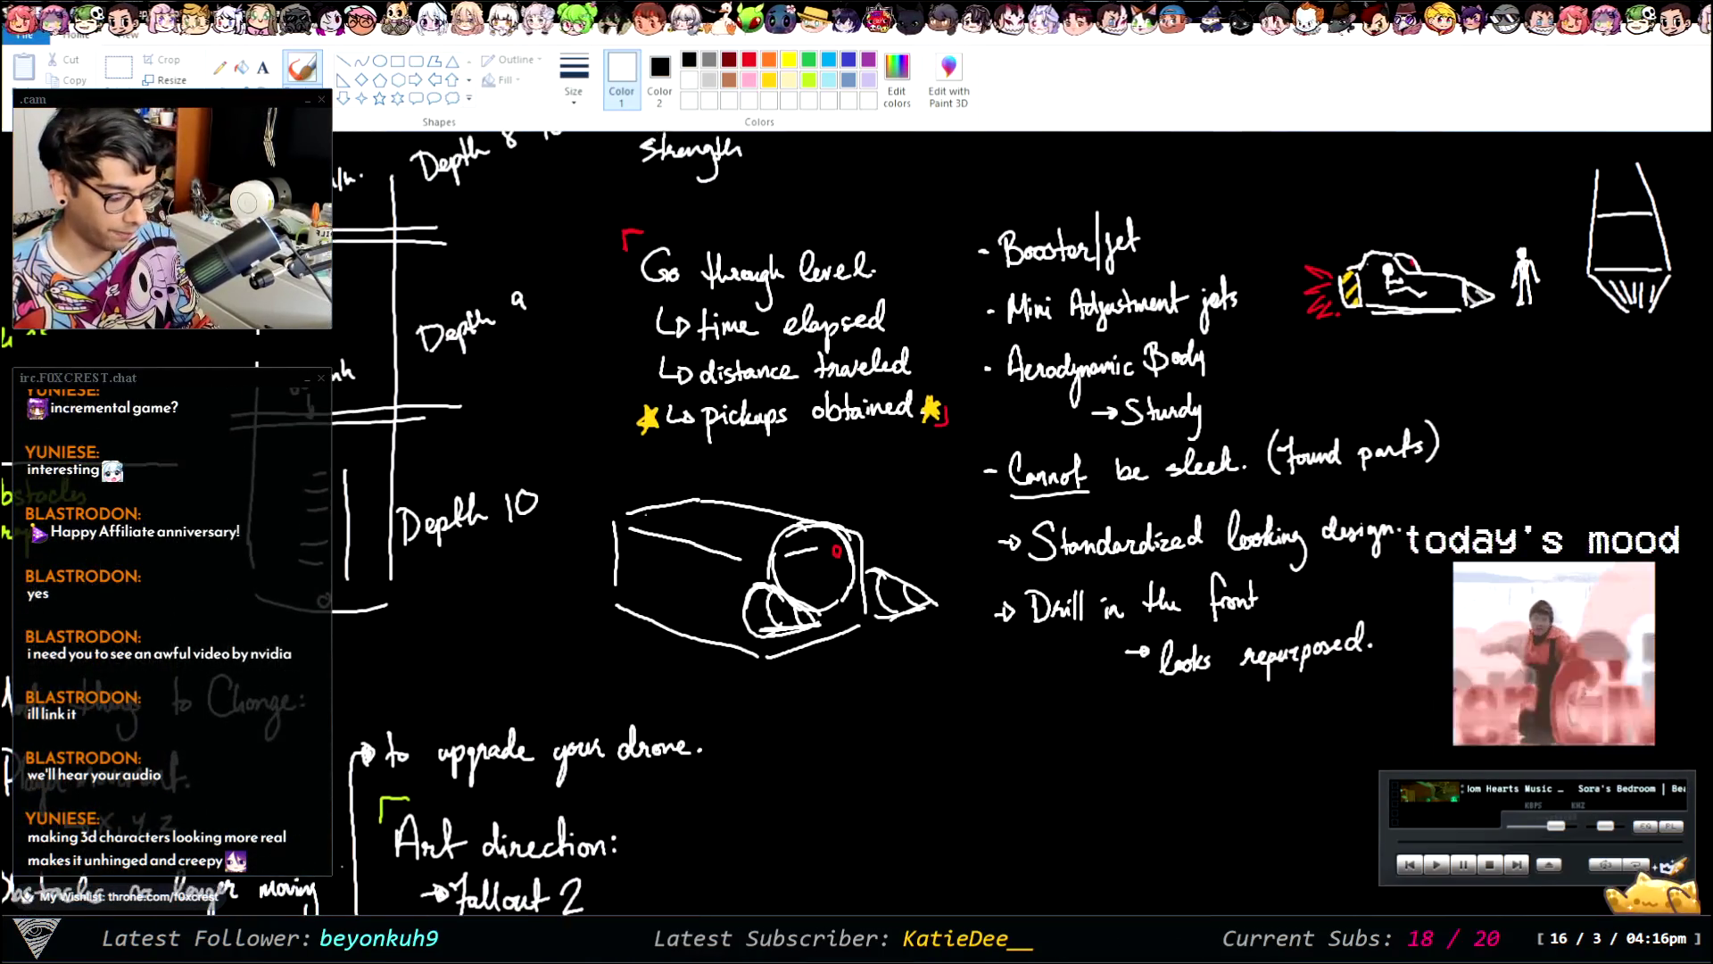
scroll(857, 526, up, 1)
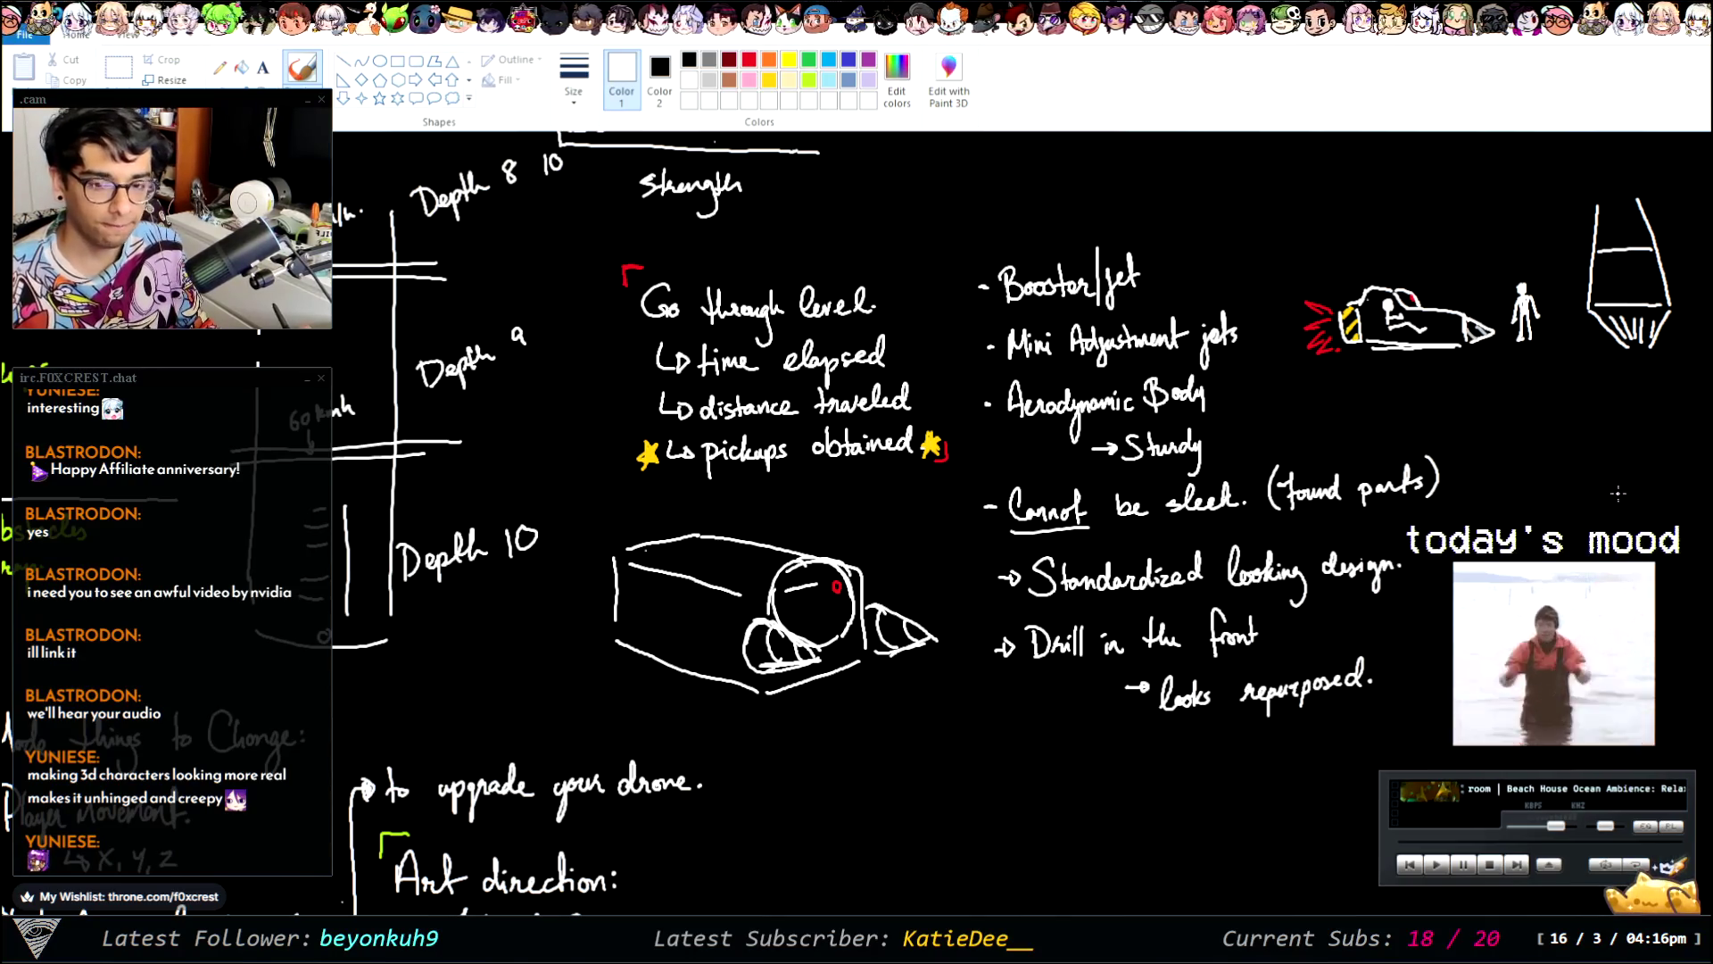
scroll(856, 523, left, 8)
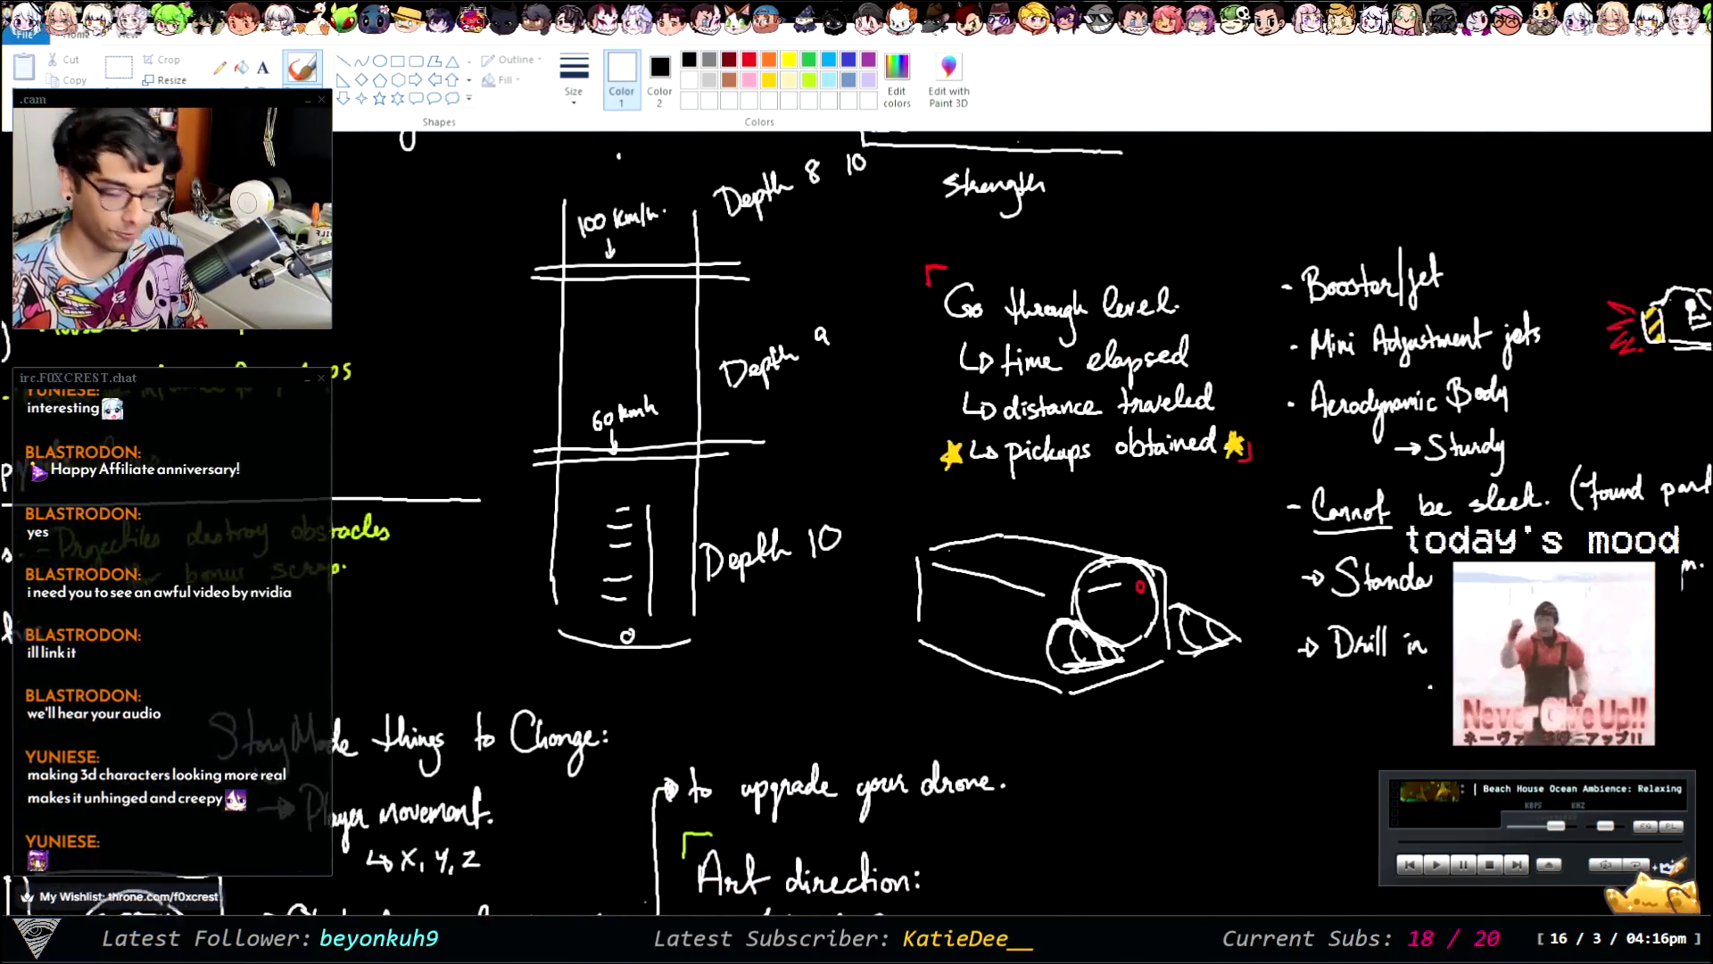
scroll(857, 523, right, 2)
scroll(857, 523, right, 3)
scroll(857, 523, right, 3)
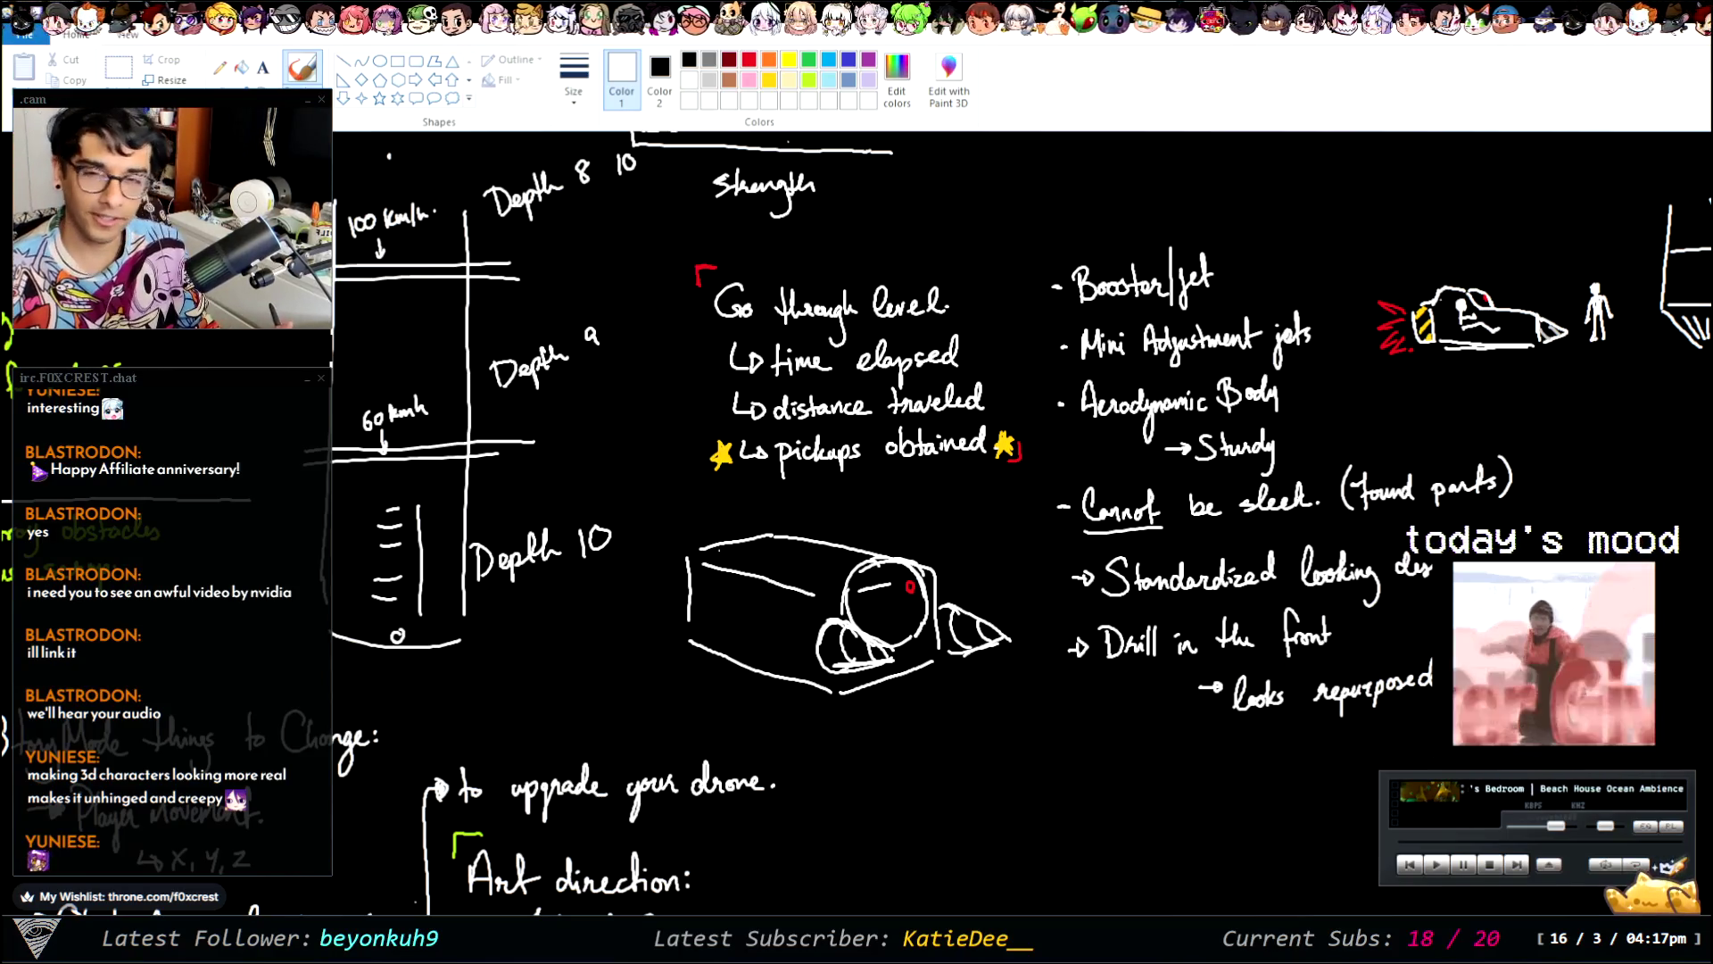
scroll(1023, 530, down, 2)
scroll(1023, 530, up, 1)
scroll(1022, 530, up, 1)
scroll(1022, 530, down, 1)
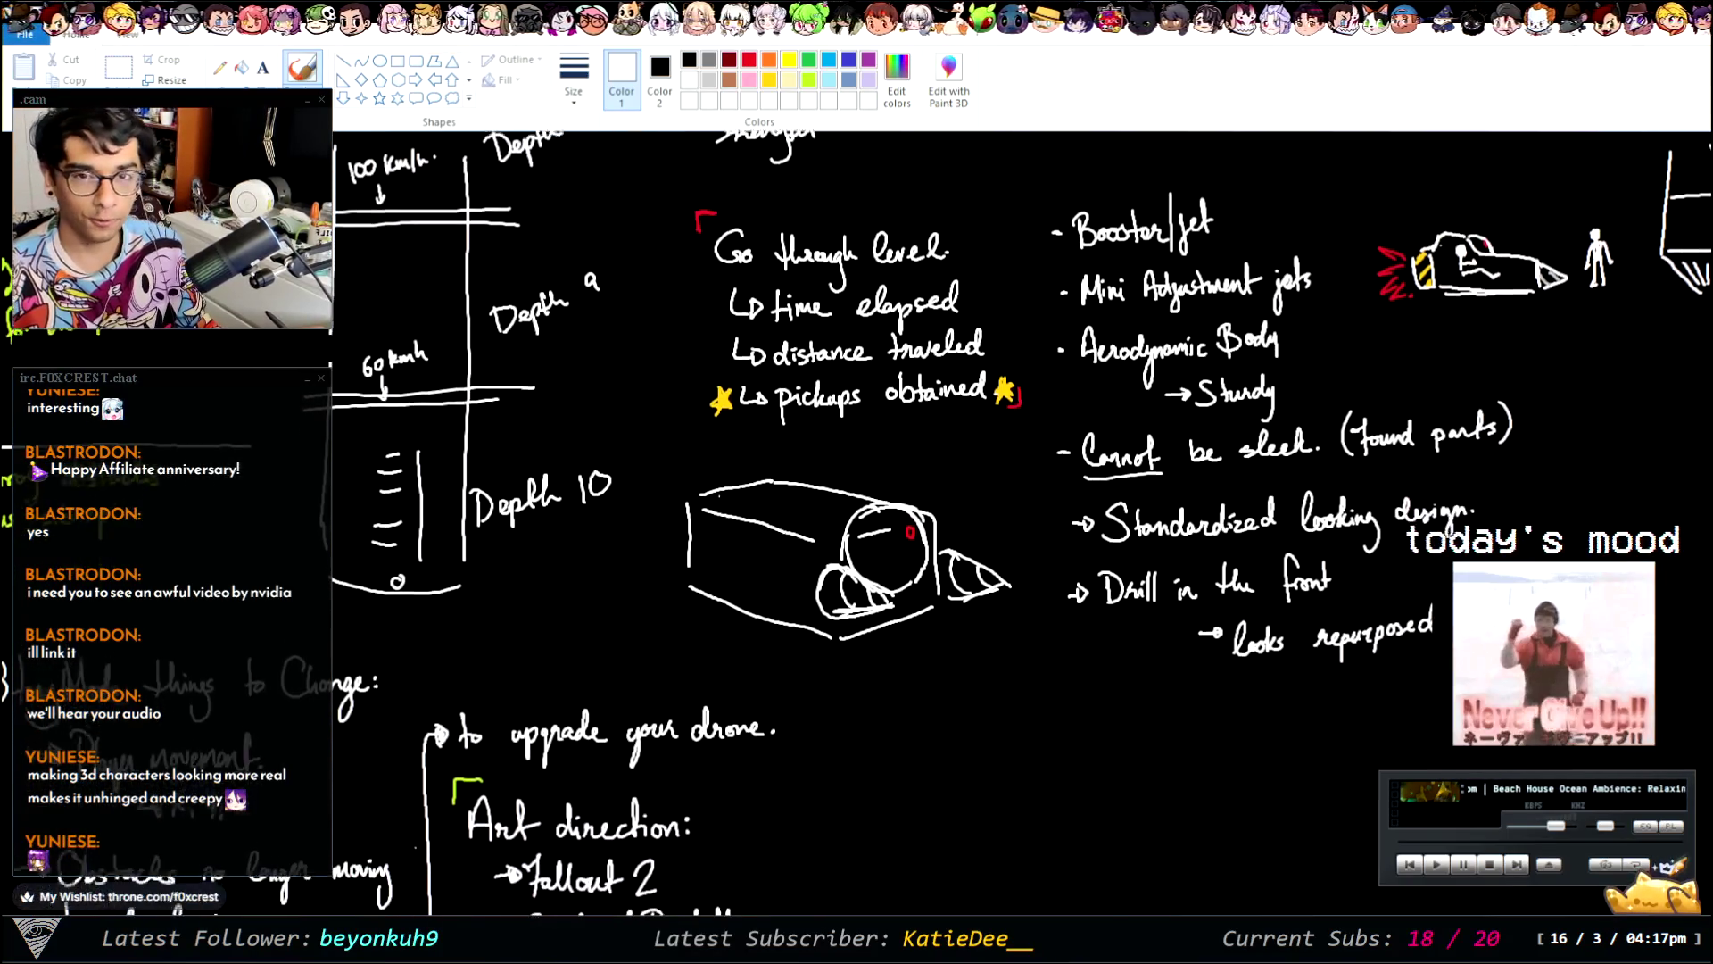
scroll(1022, 530, up, 1)
scroll(1022, 530, up, 1)
scroll(1022, 530, up, 1)
scroll(1022, 530, down, 1)
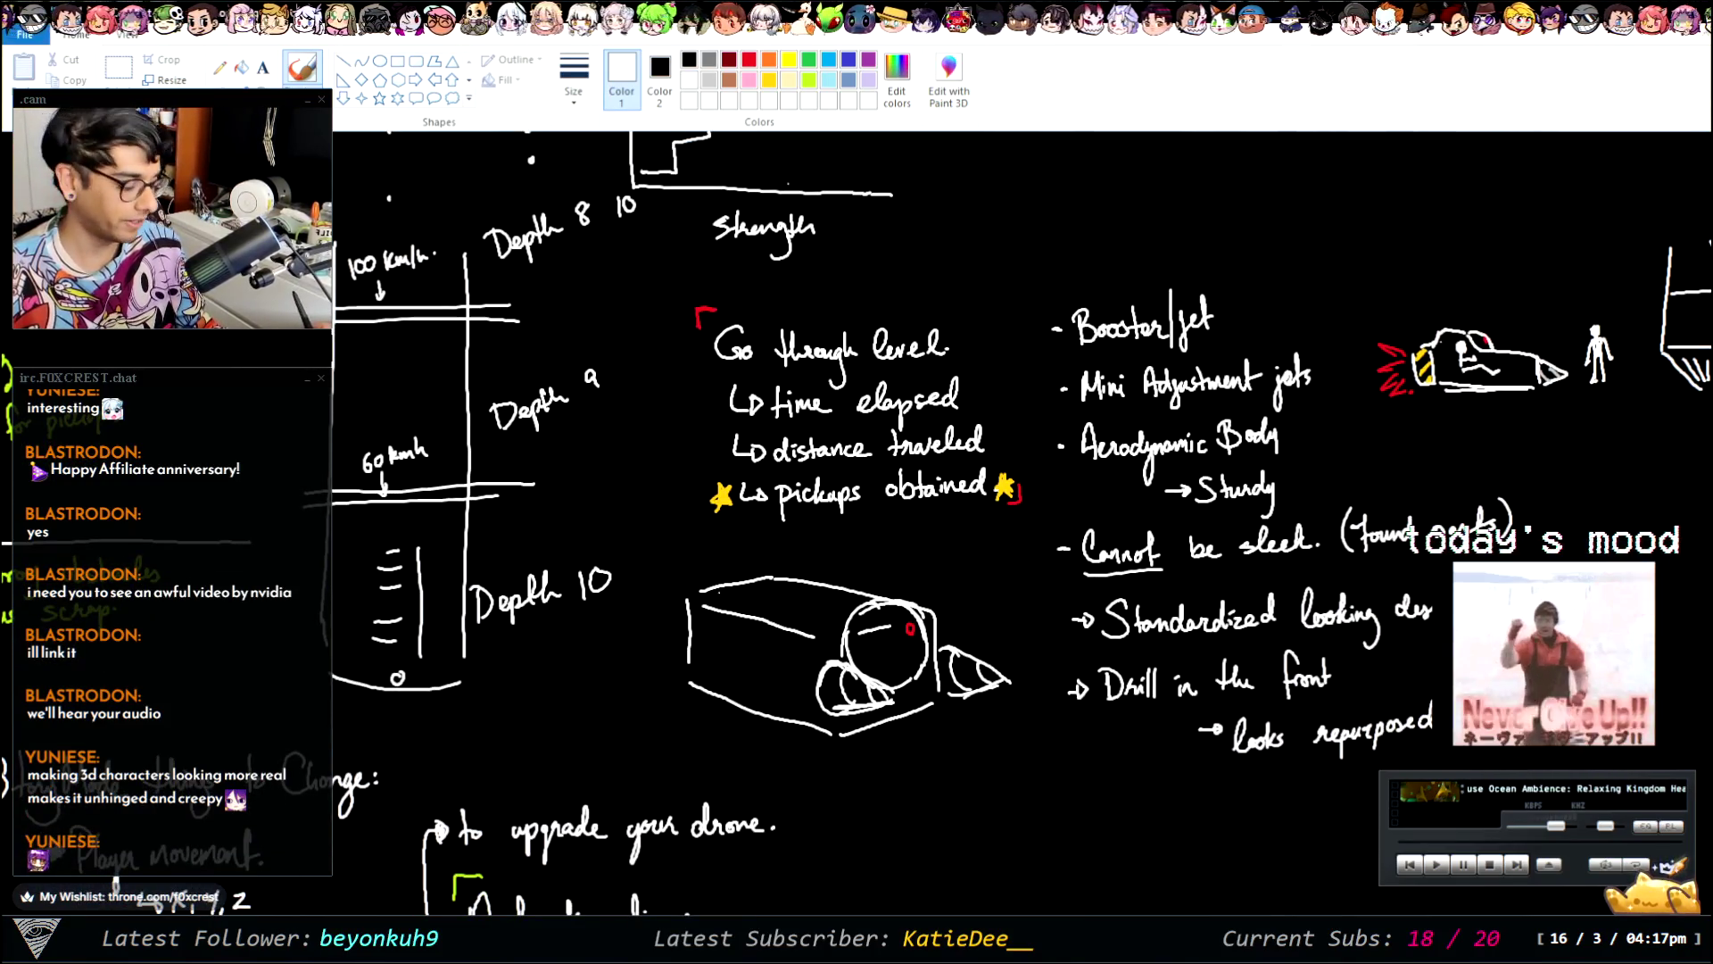
scroll(1022, 530, up, 1)
scroll(1023, 530, up, 3)
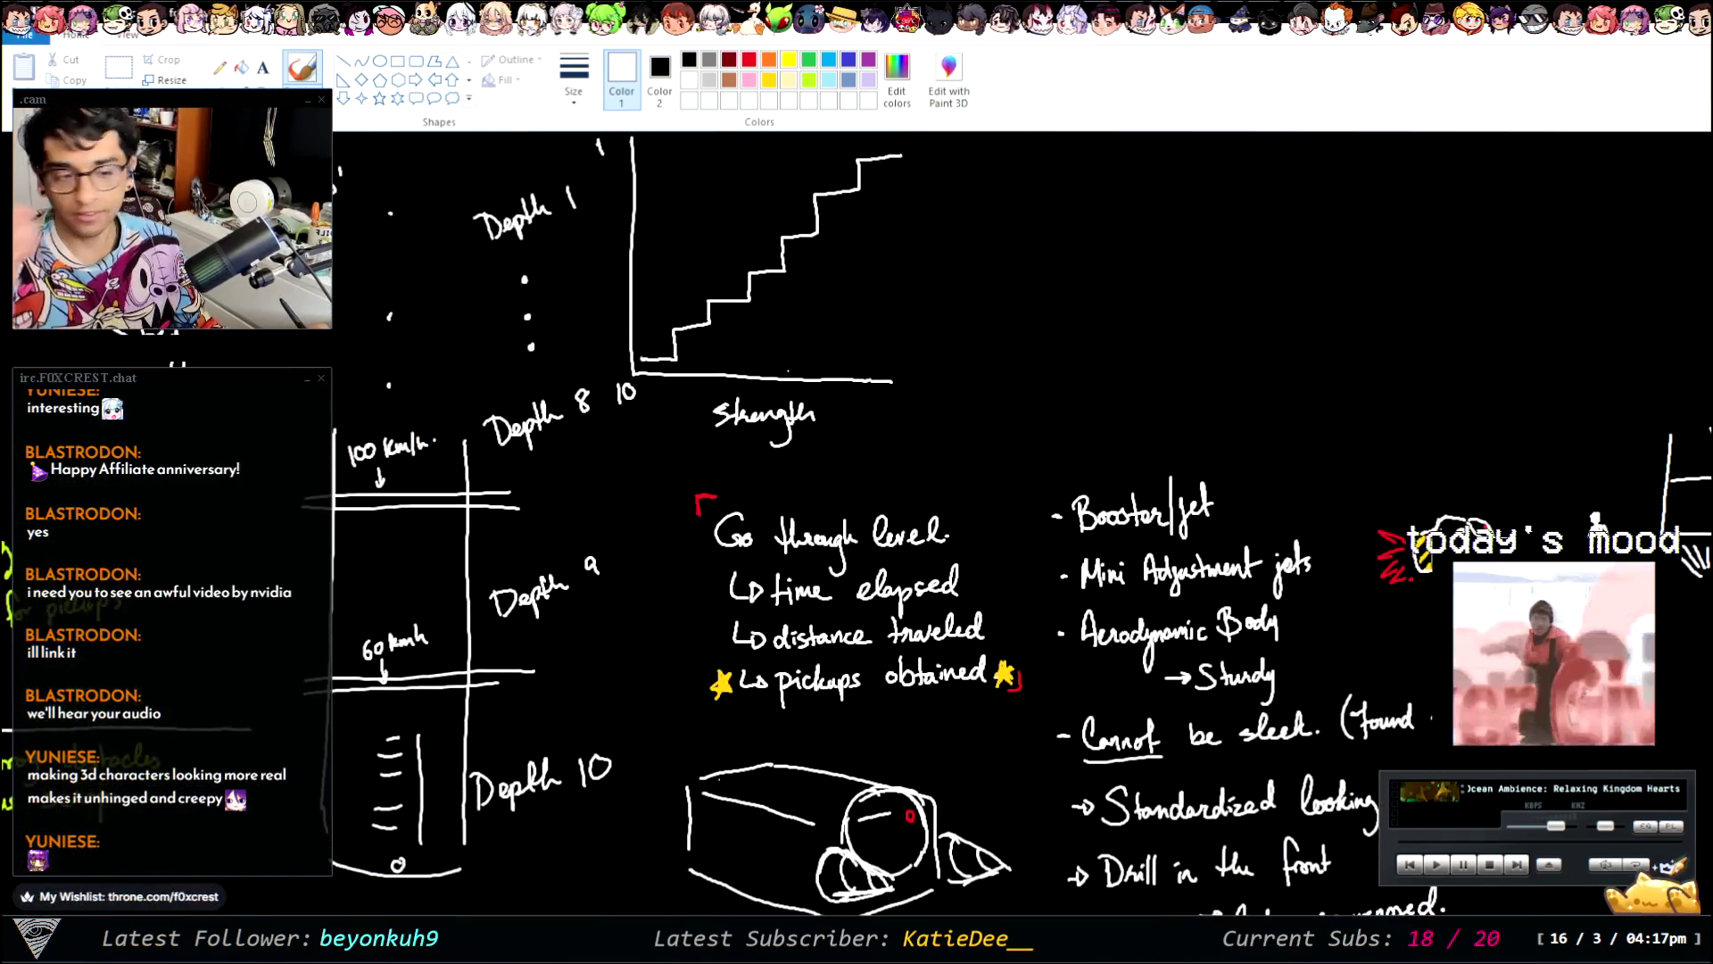
scroll(1023, 530, up, 1)
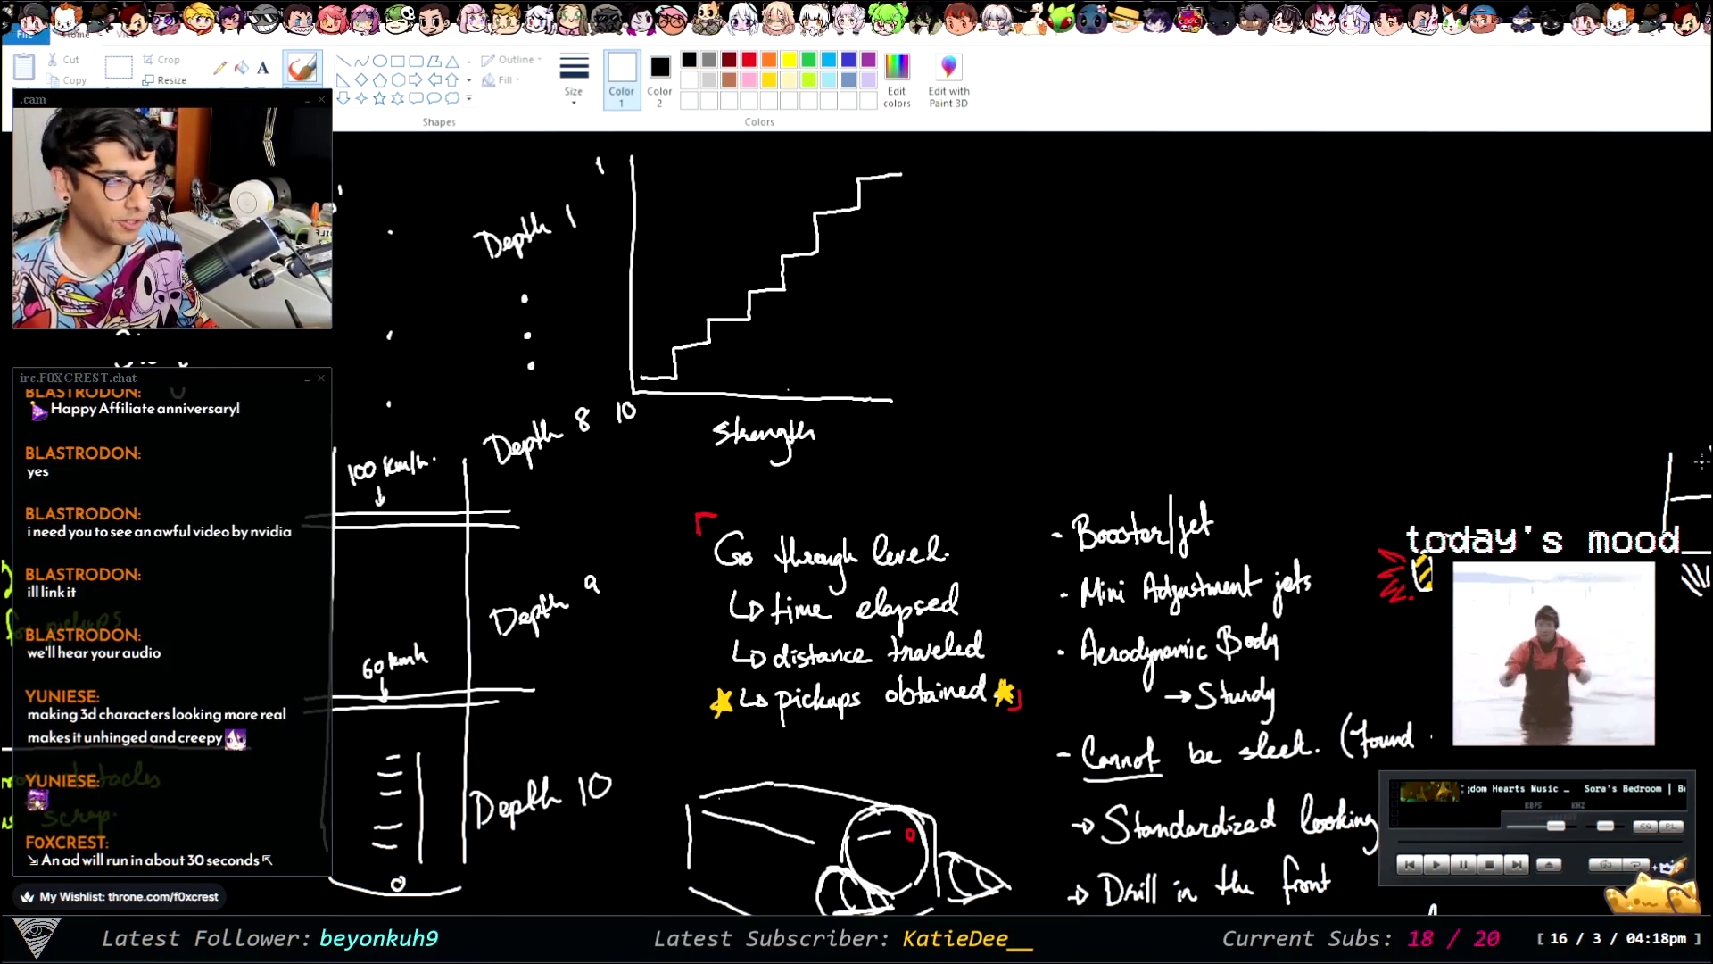
scroll(982, 535, down, 2)
scroll(982, 535, up, 3)
scroll(1692, 603, down, 4)
scroll(1692, 603, down, 6)
scroll(1692, 603, up, 4)
scroll(1693, 603, up, 3)
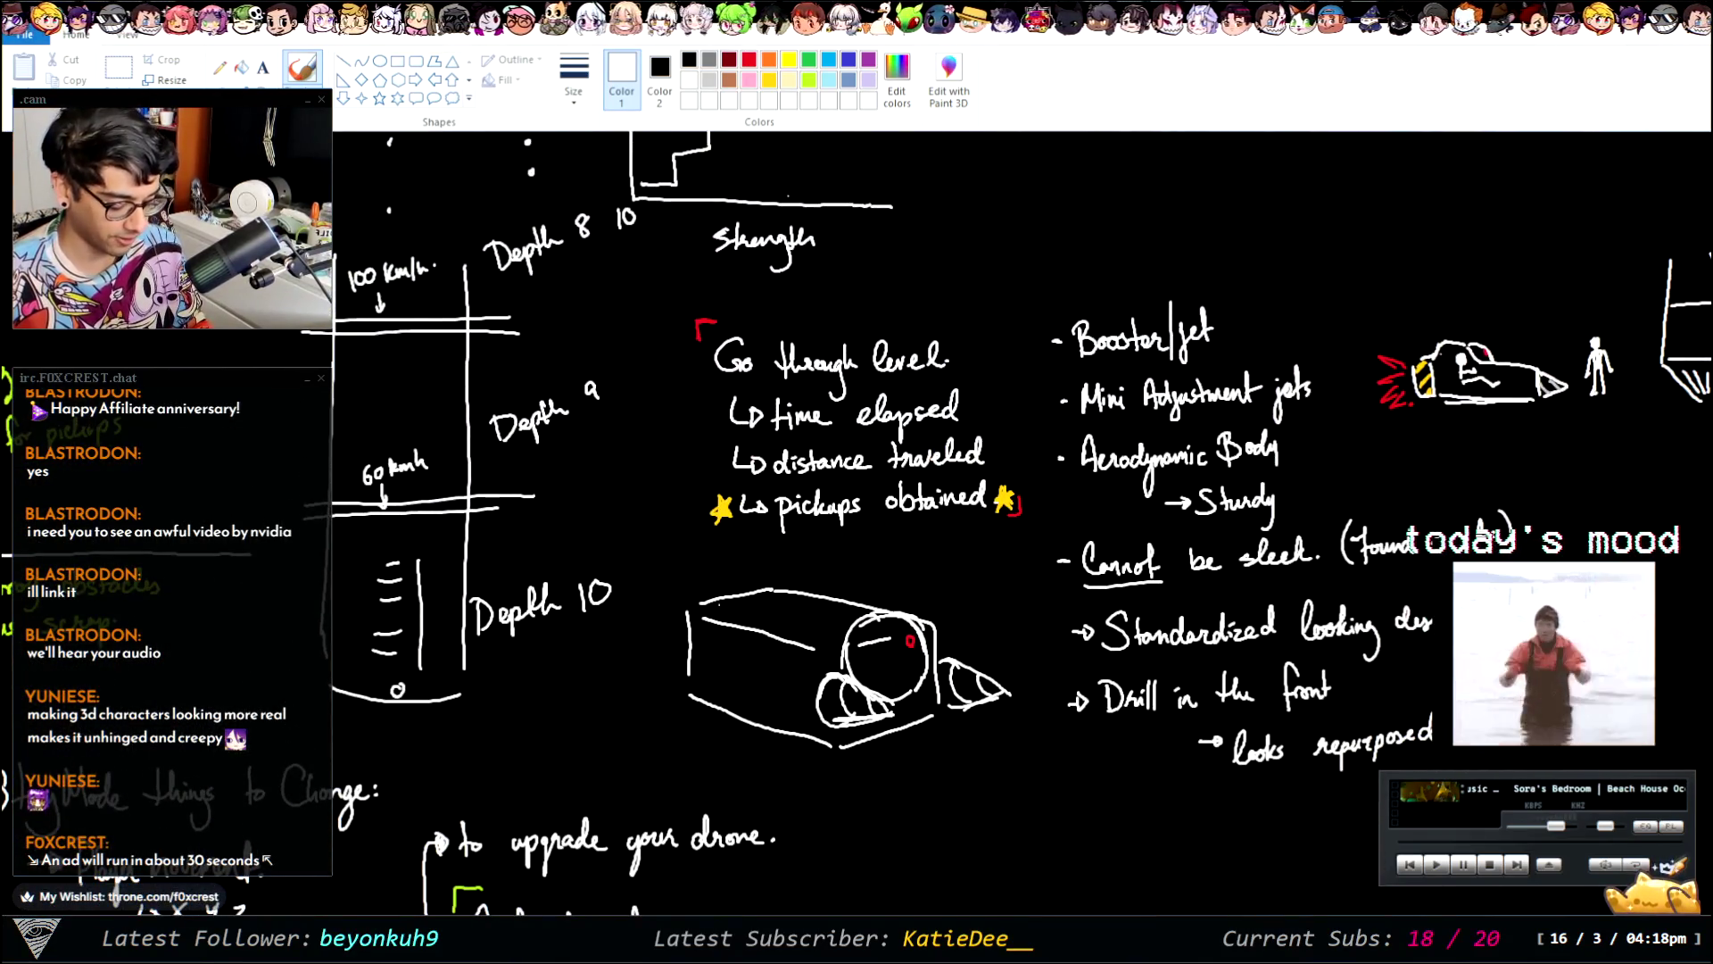
scroll(741, 523, right, 6)
scroll(1619, 358, right, 1)
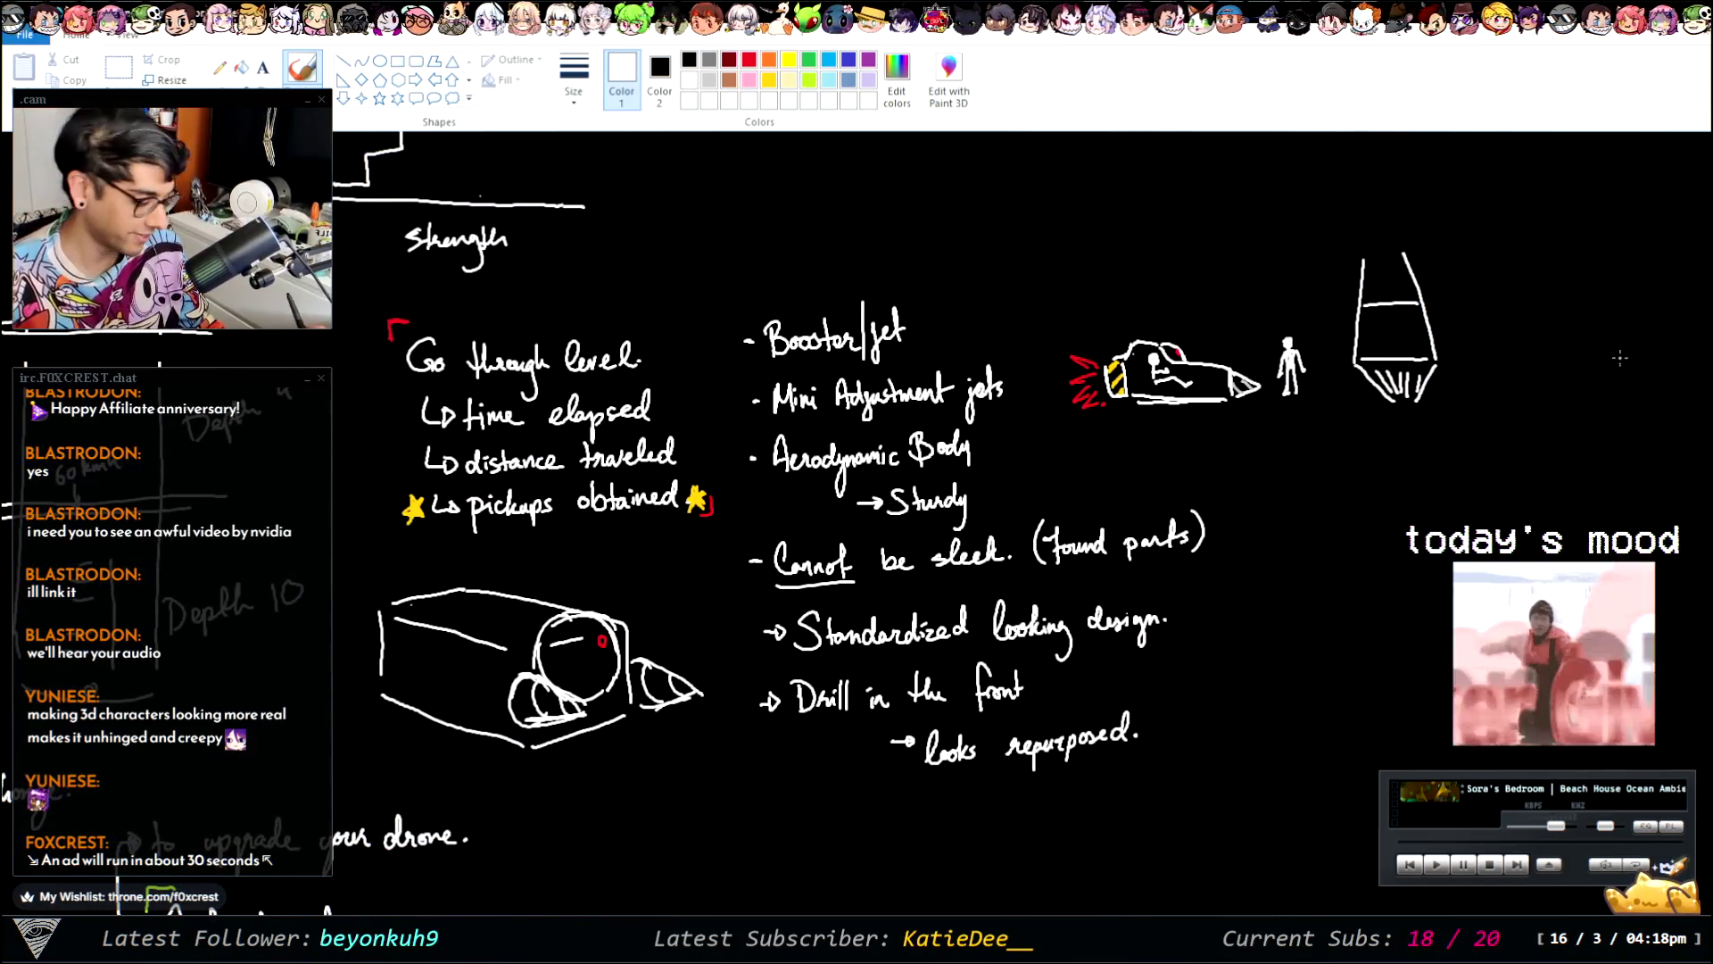
scroll(1428, 729, down, 5)
scroll(1428, 729, down, 5)
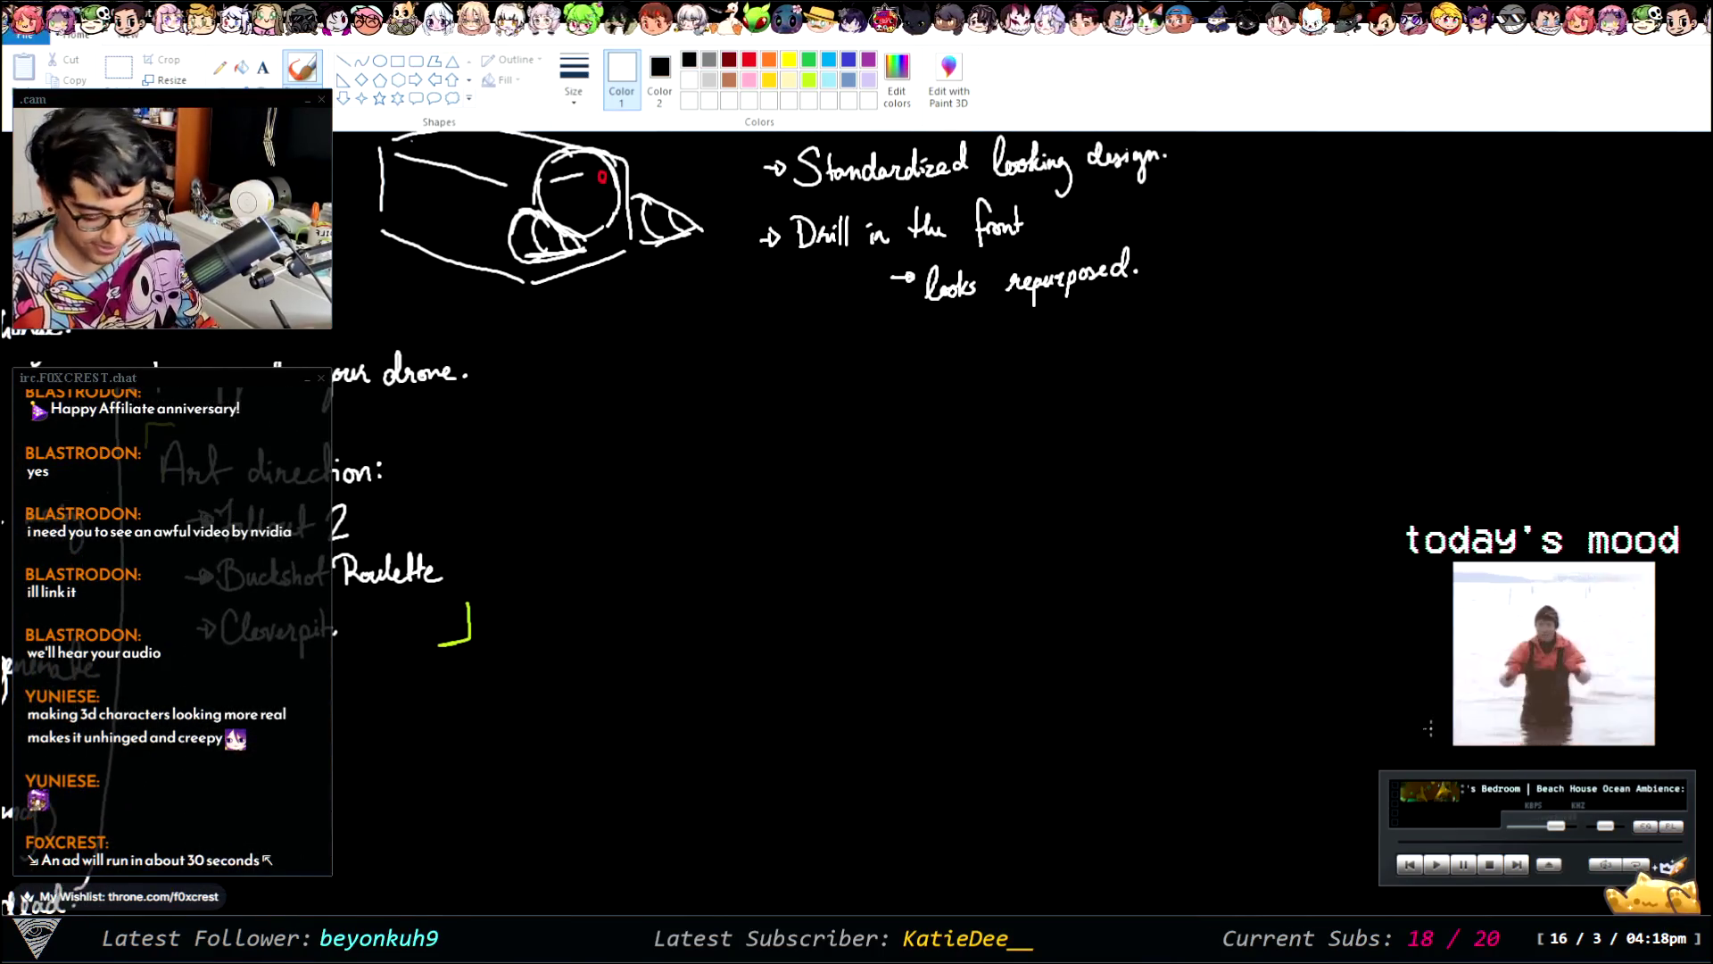
scroll(856, 522, left, 10)
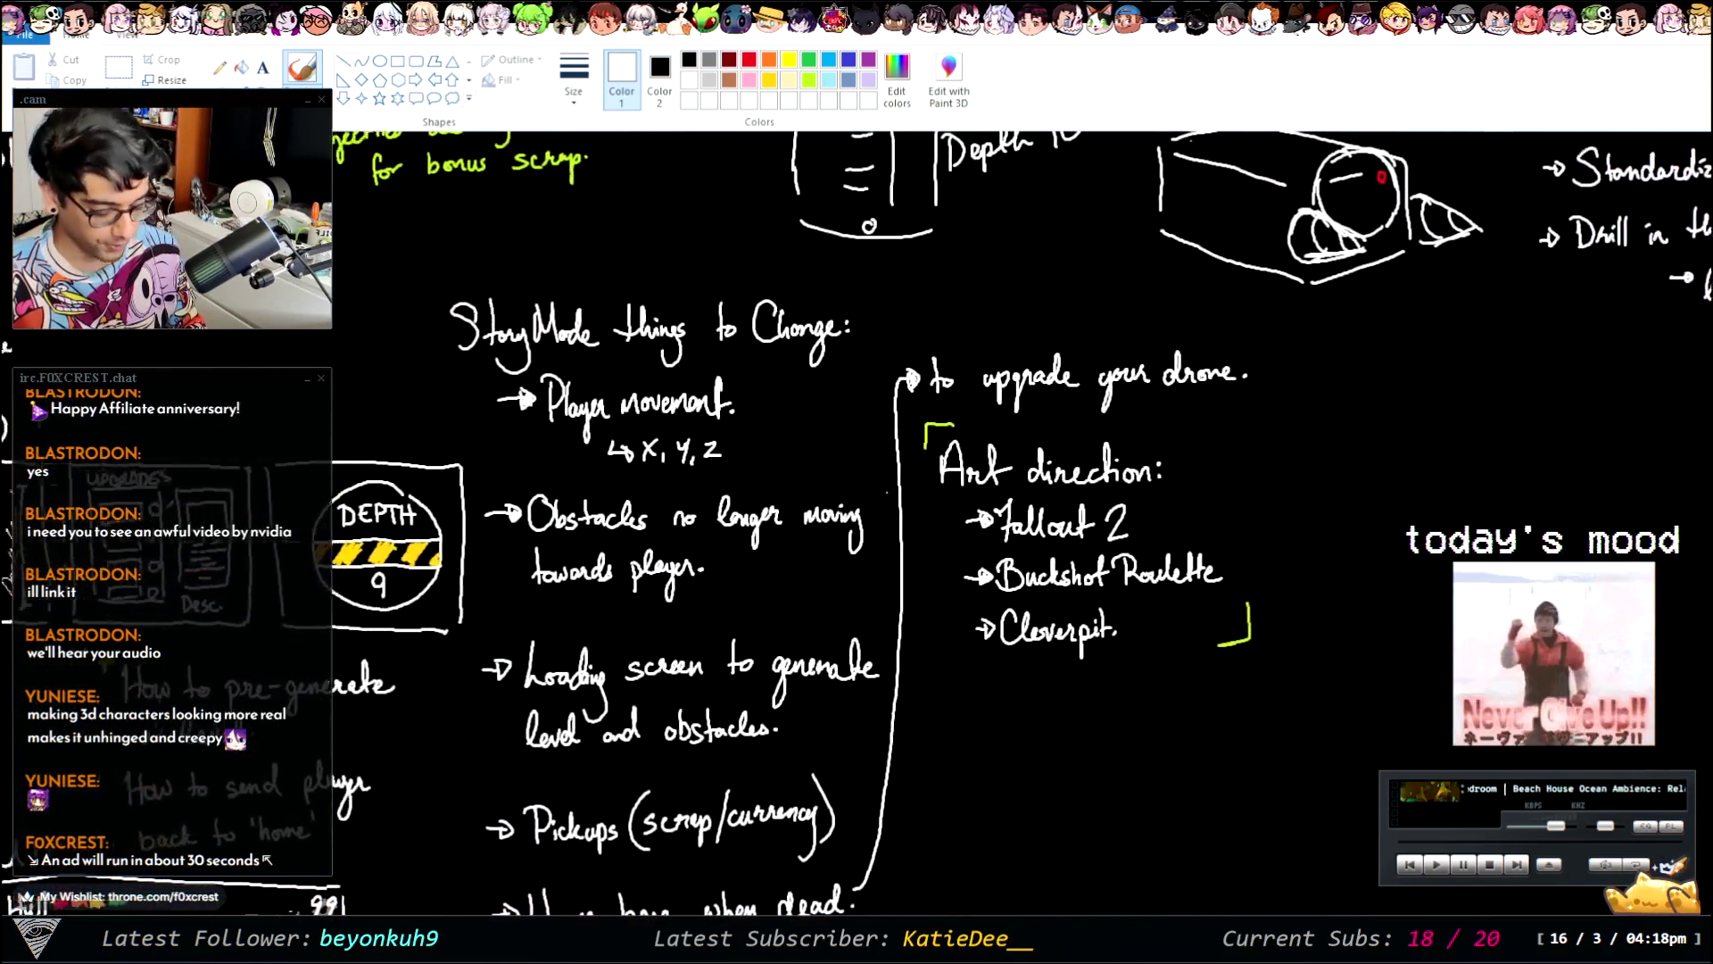
- Undo a stray circle by the third checkbox and finish writing 'Simple Obstacles'
scroll(857, 522, right, 7)
scroll(1087, 898, right, 3)
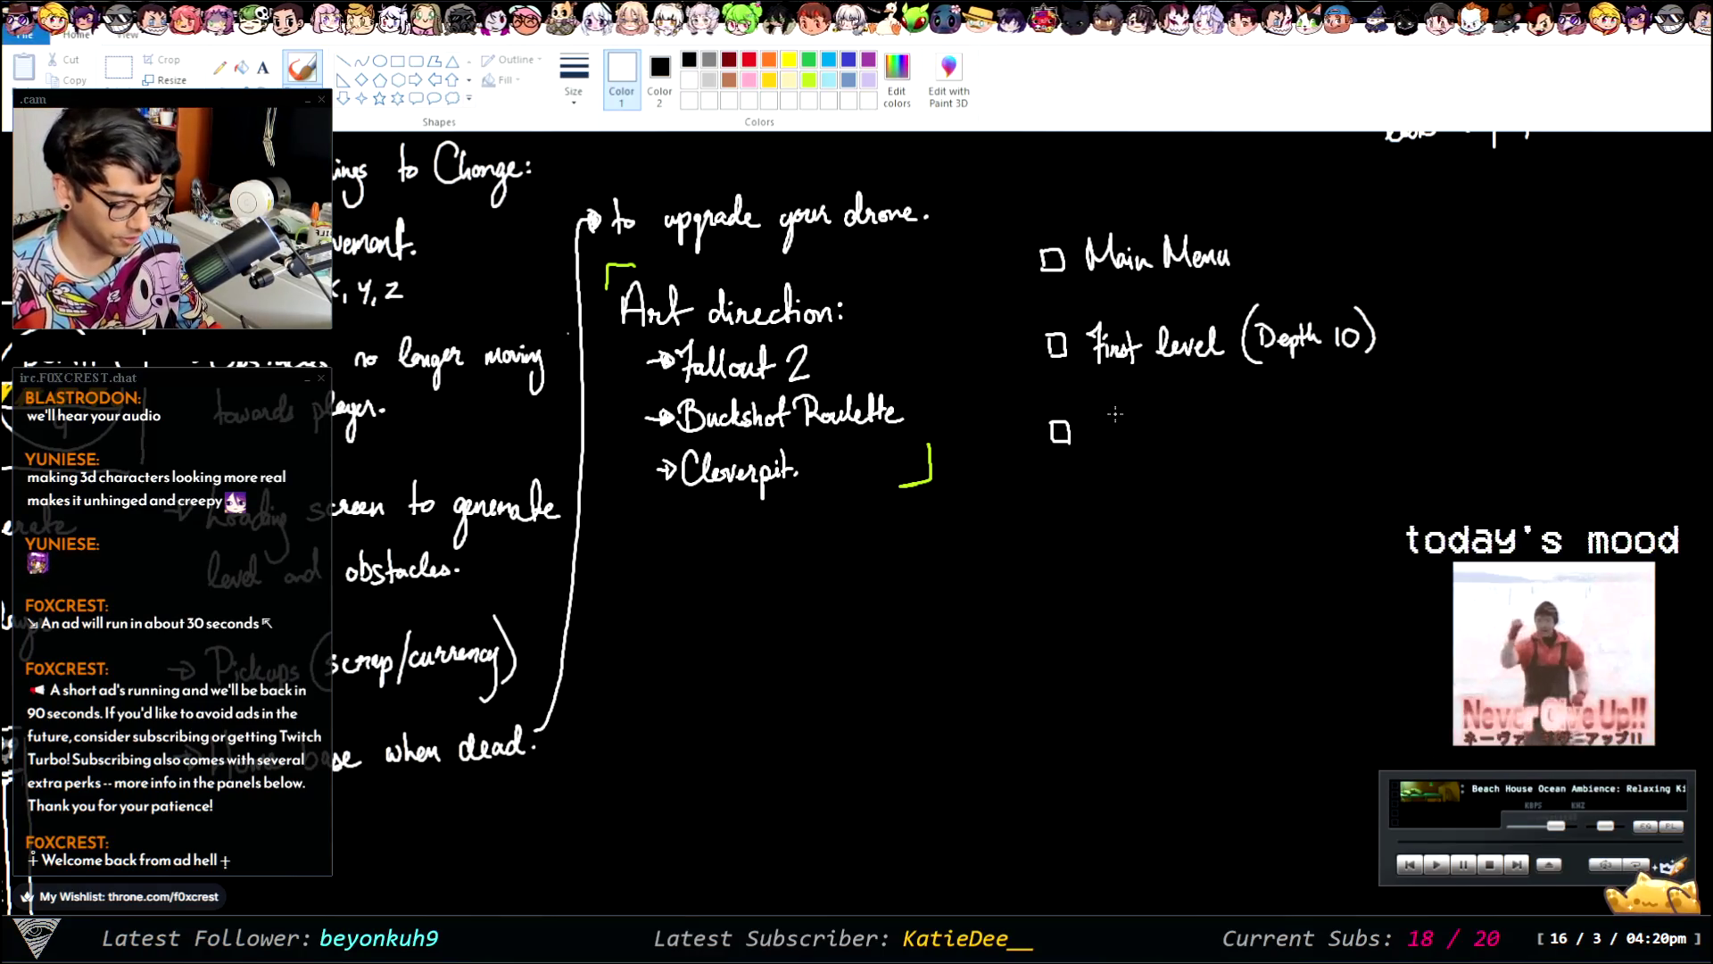
mouse_move(1118, 408)
mouse_down()
mouse_move(1106, 448)
mouse_move(1126, 407)
mouse_move(1255, 412)
mouse_move(1285, 384)
mouse_move(1333, 407)
mouse_up()
key(ctrl+z)
key(ctrl+z)
key(ctrl+z)
key(ctrl+z)
key(ctrl+z)
key(ctrl+z)
key(ctrl+z)
drag(1328, 393, 1369, 407)
mouse_move(1381, 393)
mouse_down()
mouse_move(1378, 407)
mouse_move(1386, 376)
mouse_up()
drag(1388, 400, 1399, 406)
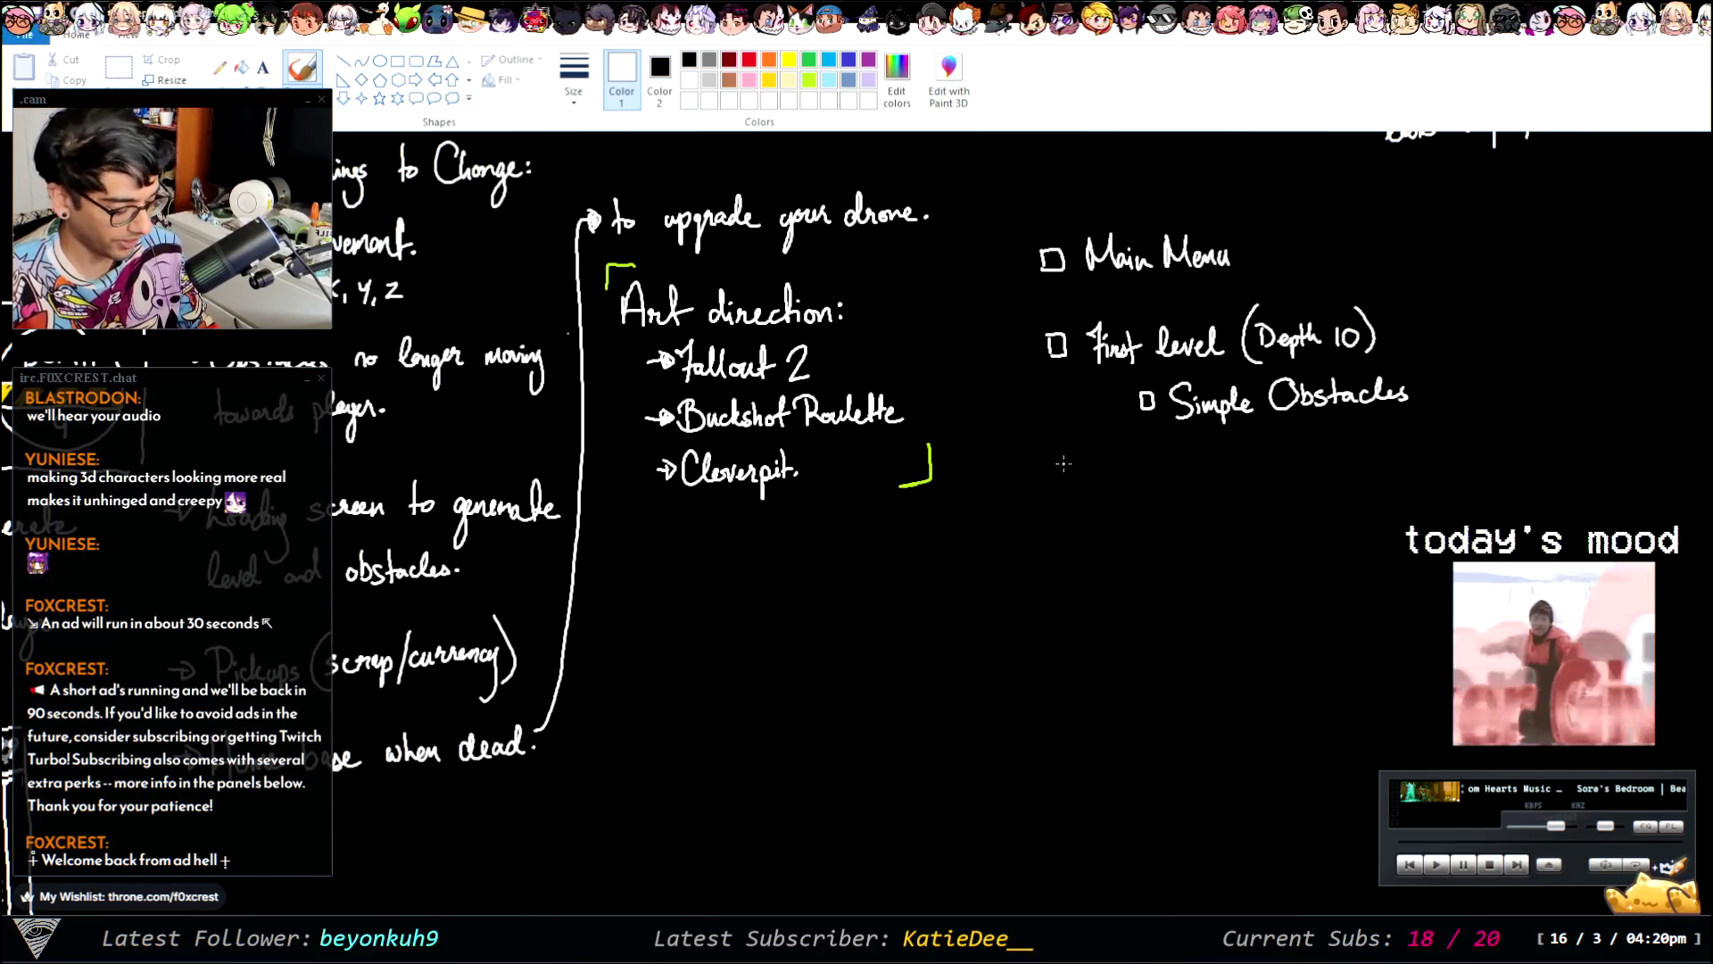
- Add a checkbox and handwrite 'End to the level (Depth Gate)'
mouse_move(1058, 463)
mouse_down()
mouse_move(1059, 481)
mouse_move(1120, 477)
mouse_move(1115, 462)
mouse_move(1129, 479)
mouse_move(1145, 450)
mouse_move(1182, 473)
mouse_up()
drag(1175, 461, 1238, 466)
drag(1228, 449, 1329, 457)
drag(1326, 450, 1381, 455)
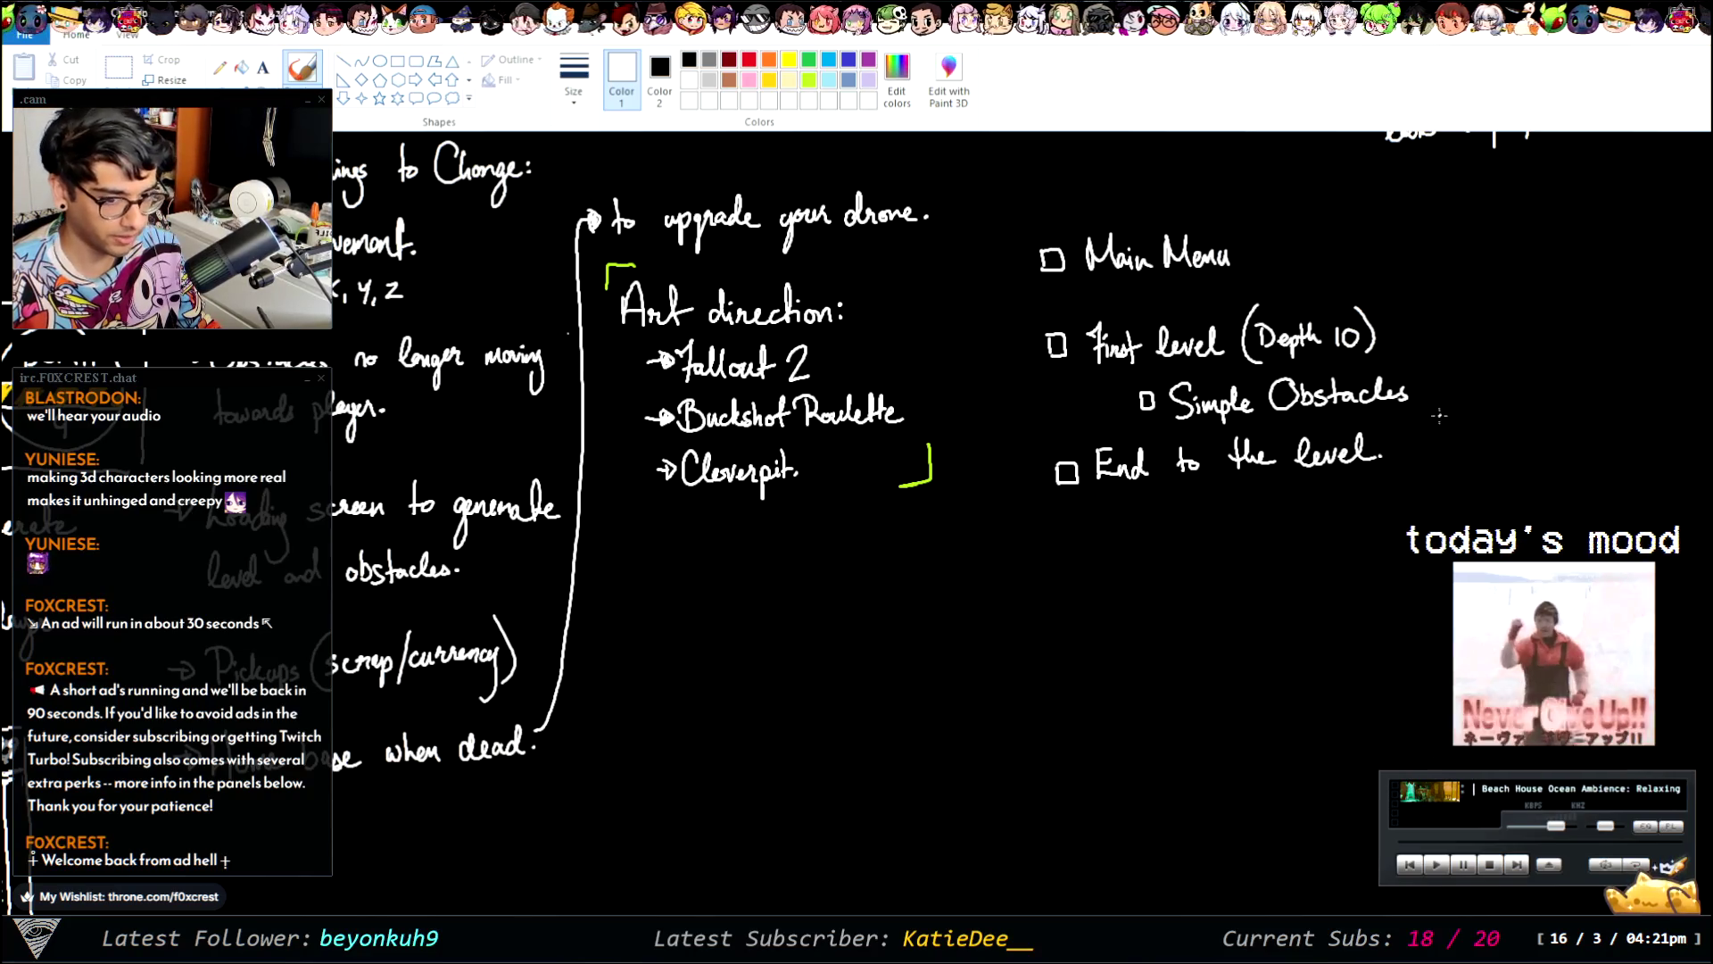
mouse_move(1418, 430)
mouse_down()
mouse_move(1412, 467)
mouse_move(1464, 457)
mouse_up()
drag(1458, 439, 1550, 453)
mouse_move(1542, 439)
mouse_down()
mouse_move(1561, 440)
mouse_move(1564, 465)
mouse_up()
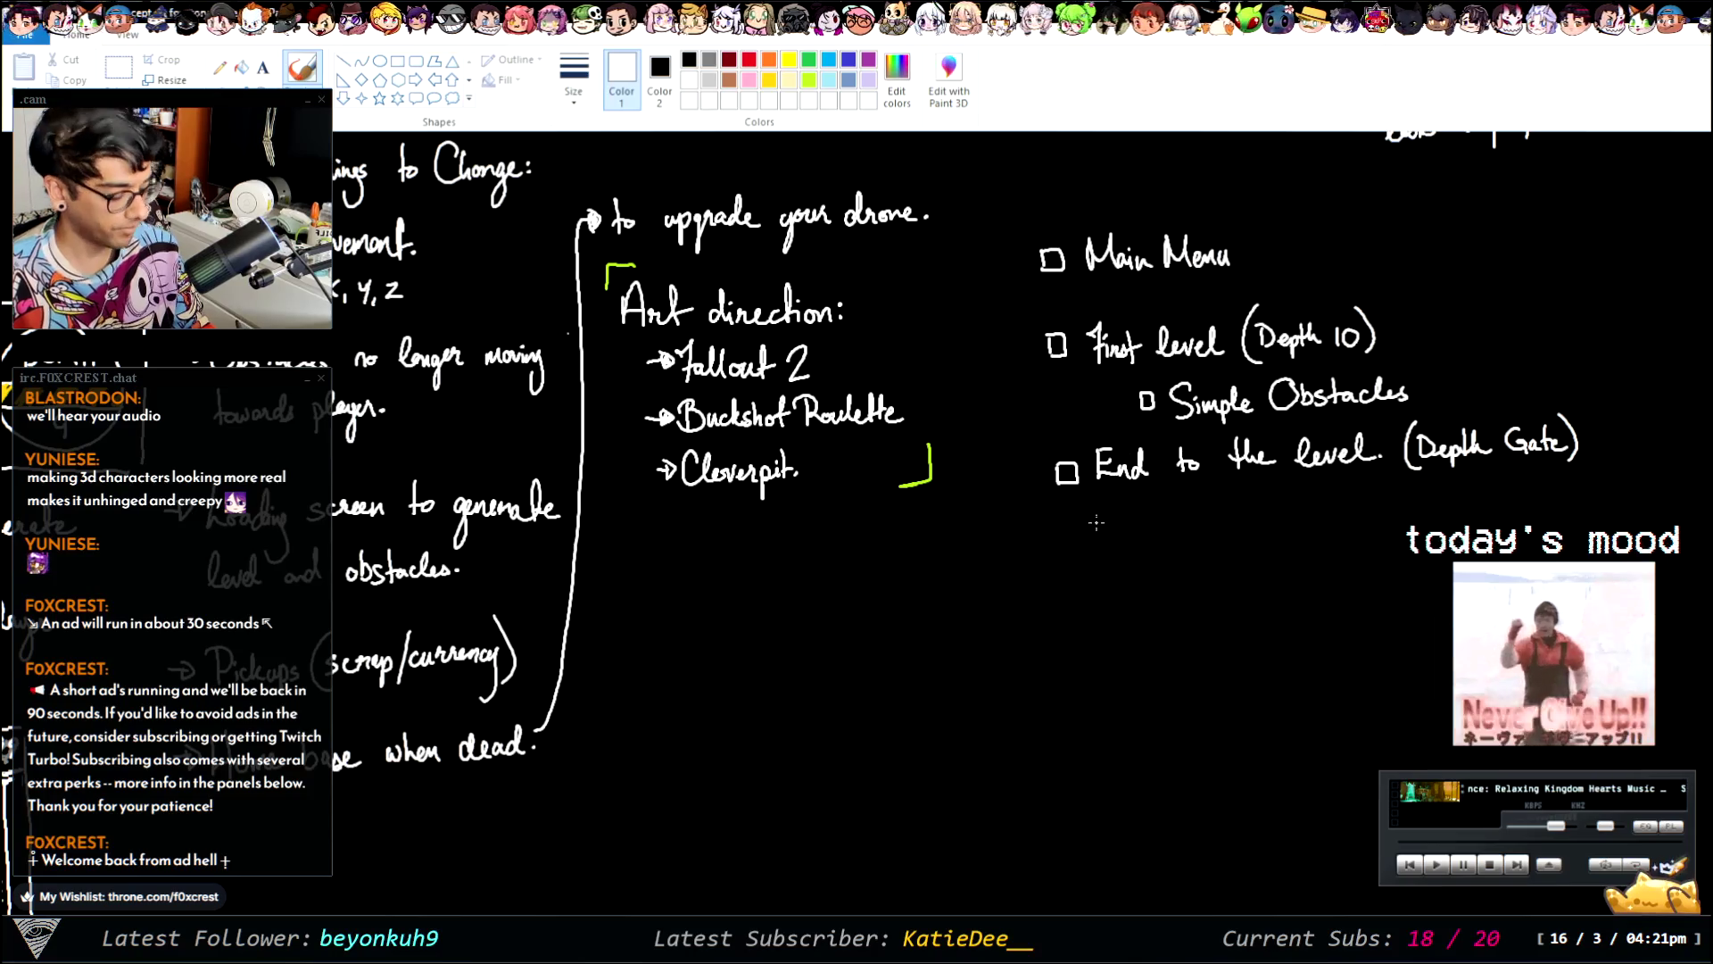
- Add a checkbox below and handwrite 'Upgrade Menu.' as the next milestone
mouse_move(1059, 542)
mouse_down()
mouse_move(1078, 544)
mouse_move(1062, 567)
mouse_move(1109, 560)
mouse_move(1126, 535)
mouse_move(1156, 575)
mouse_move(1194, 521)
mouse_move(1209, 546)
mouse_move(1305, 547)
mouse_up()
click(1314, 539)
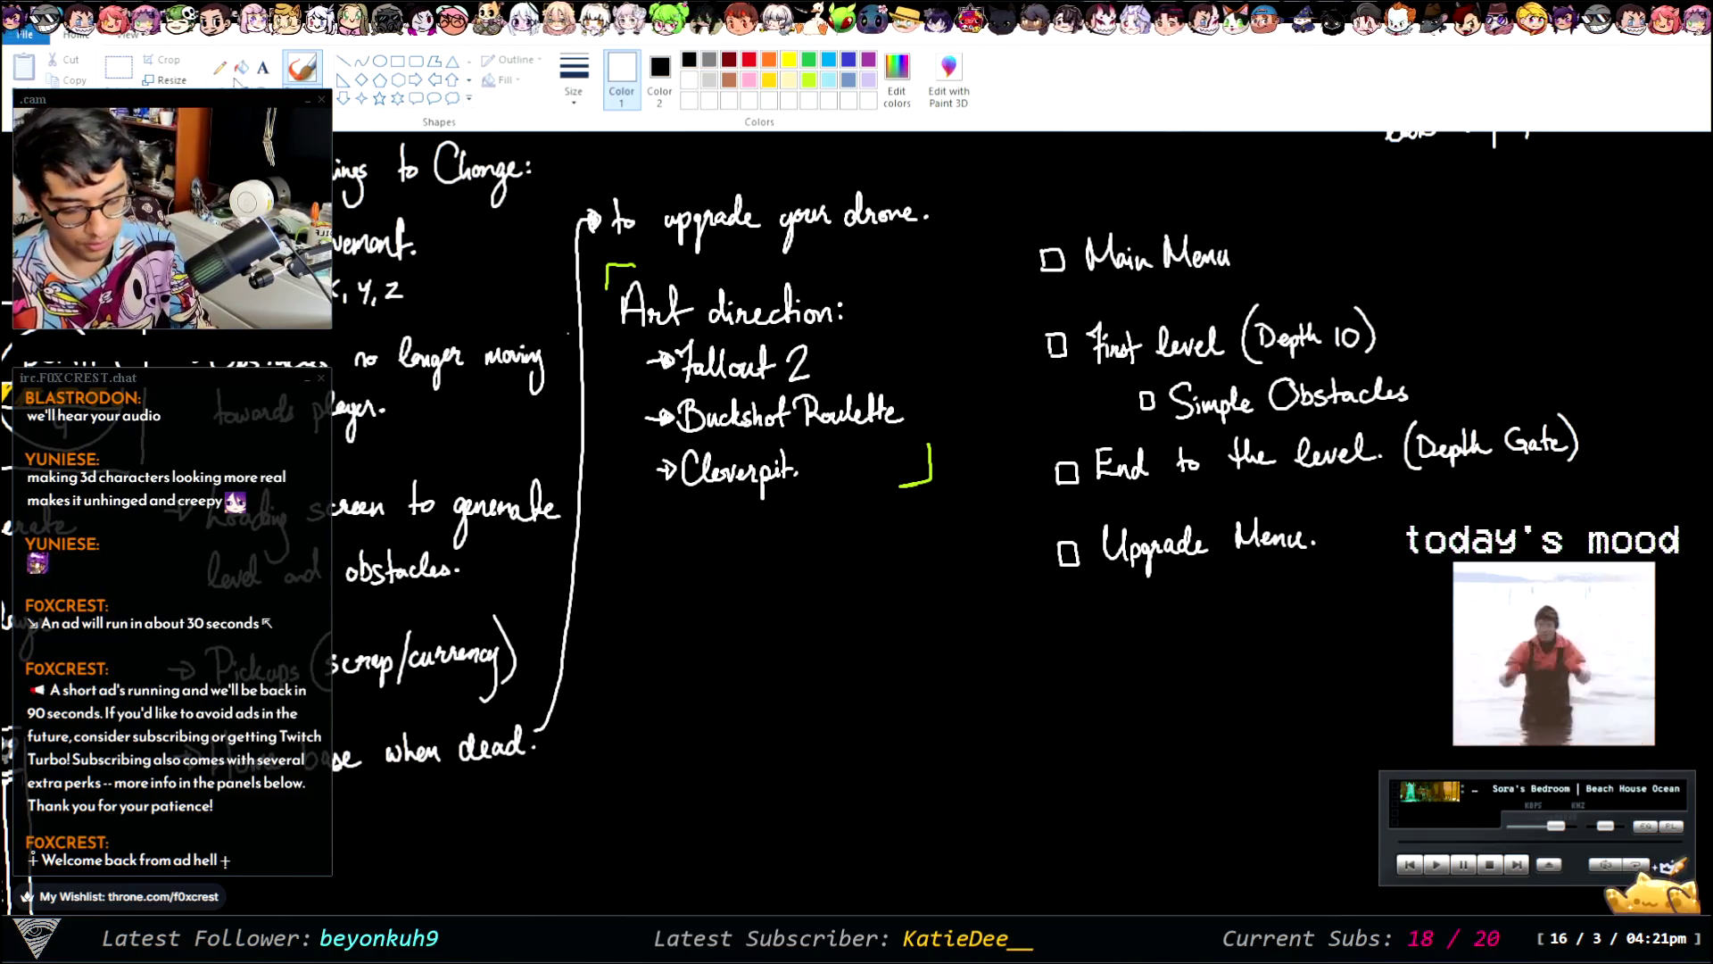
click(117, 67)
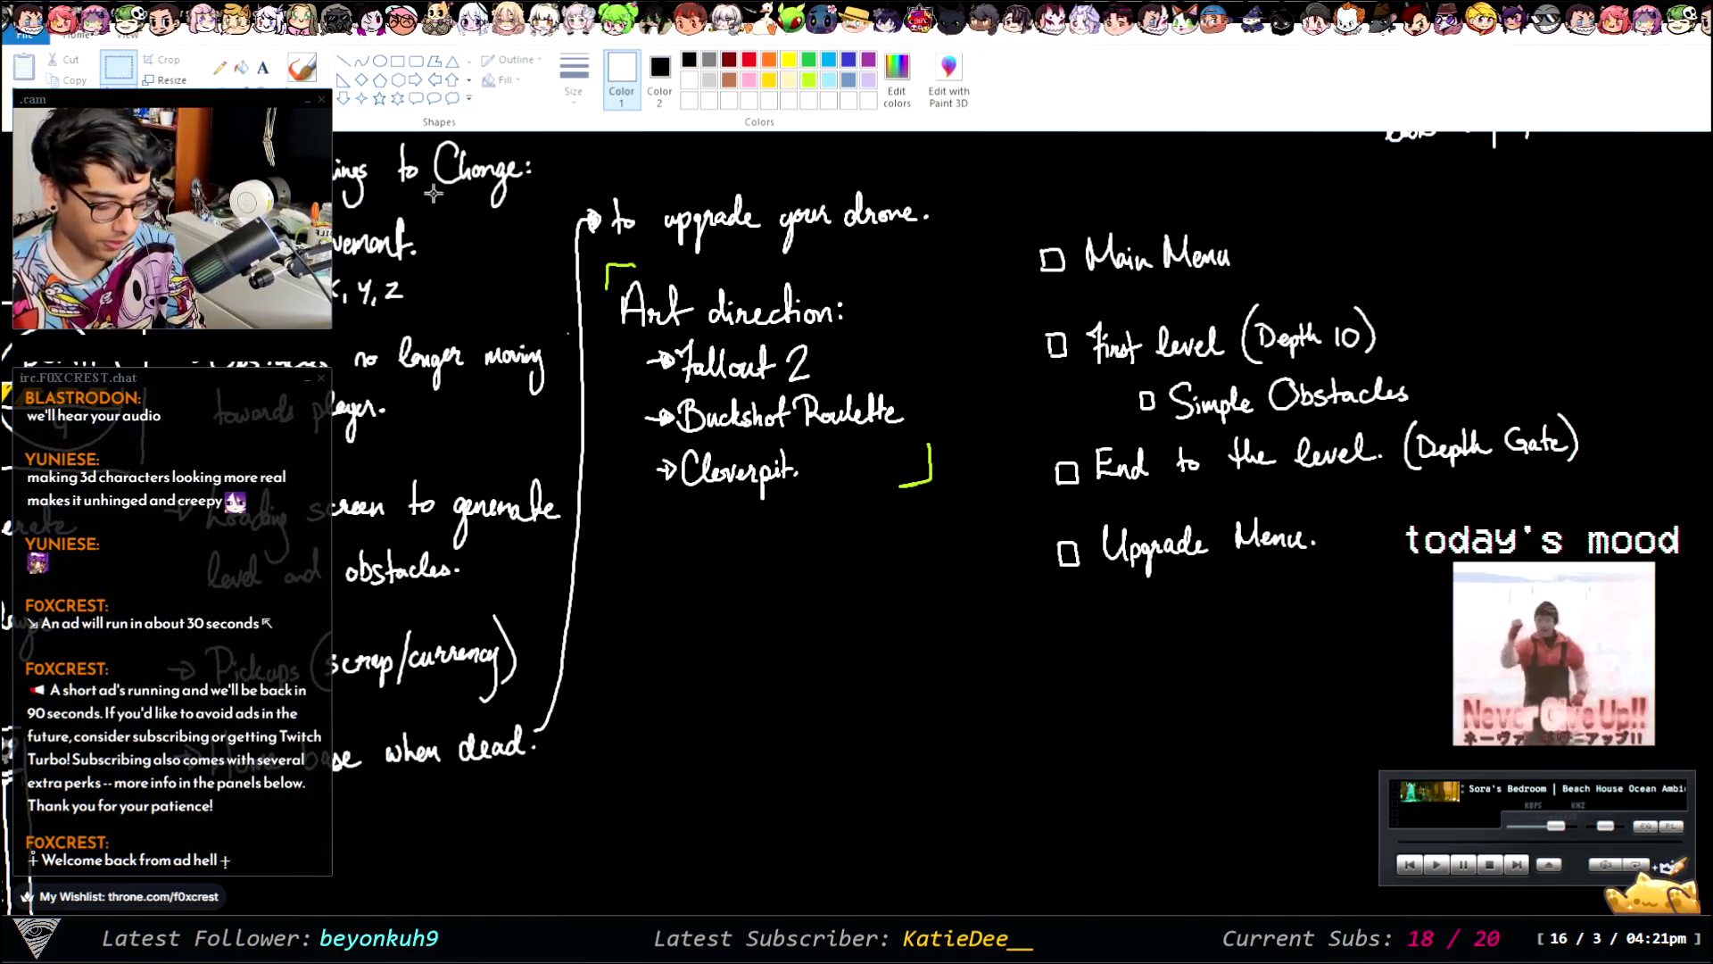
- Move the 'Upgrade Menu.' item down and to the right
drag(1047, 507, 1344, 636)
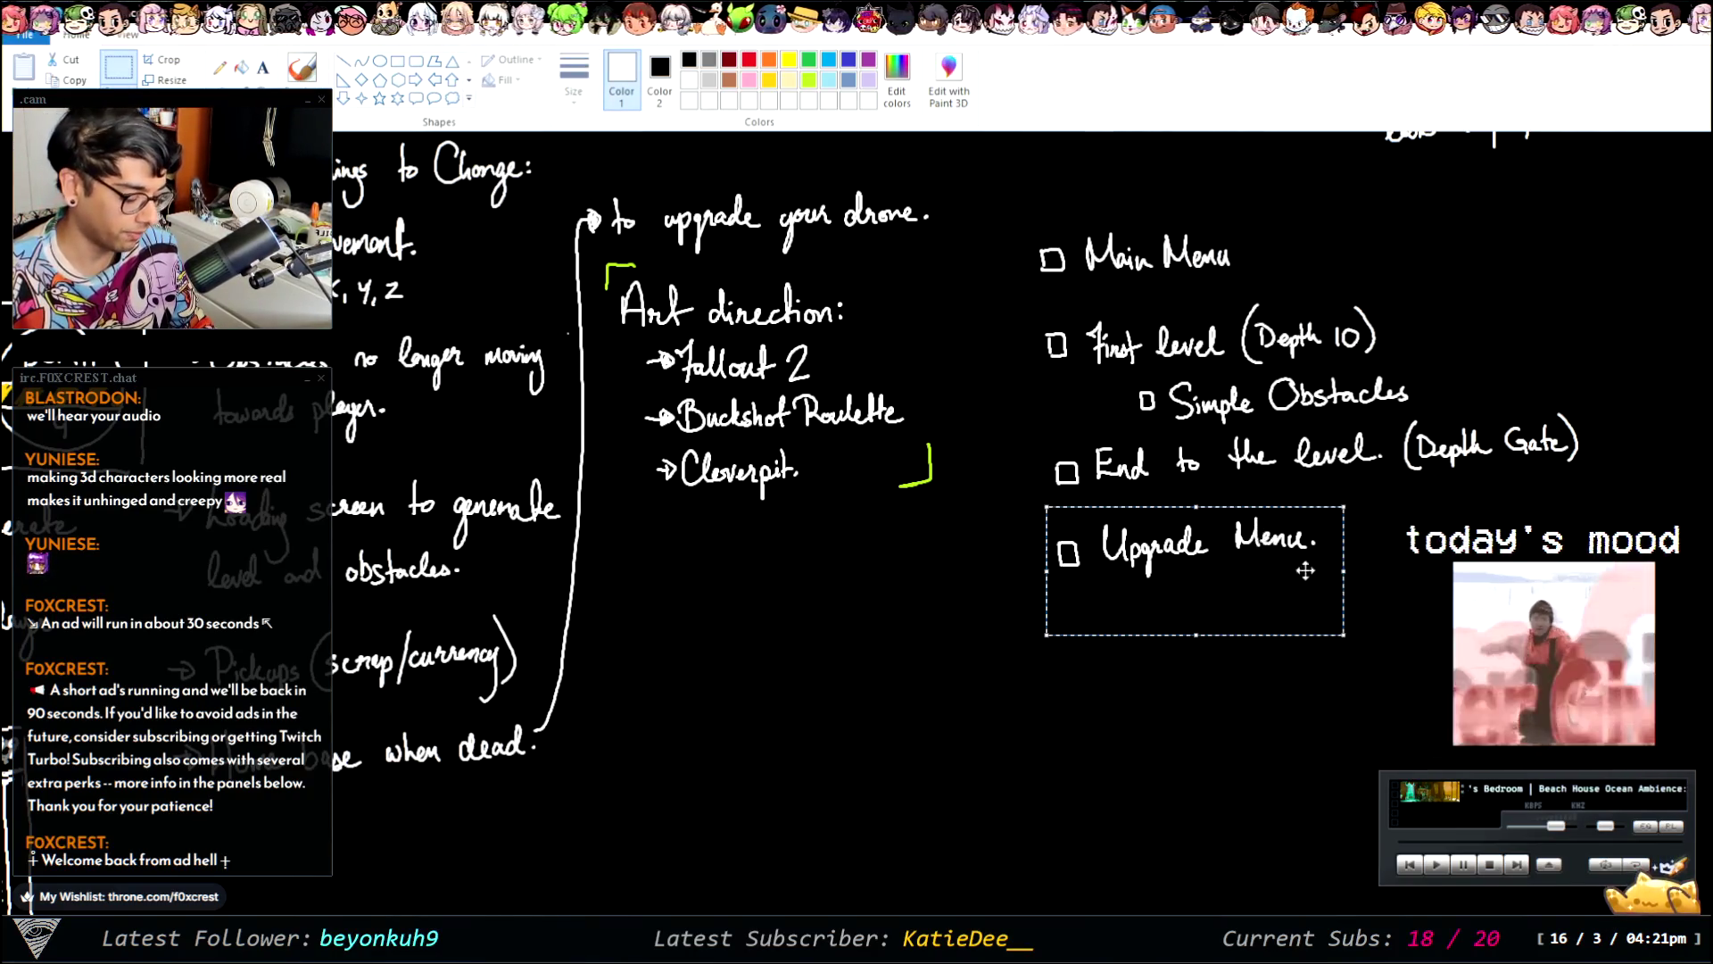
drag(1304, 570, 1376, 617)
click(1049, 569)
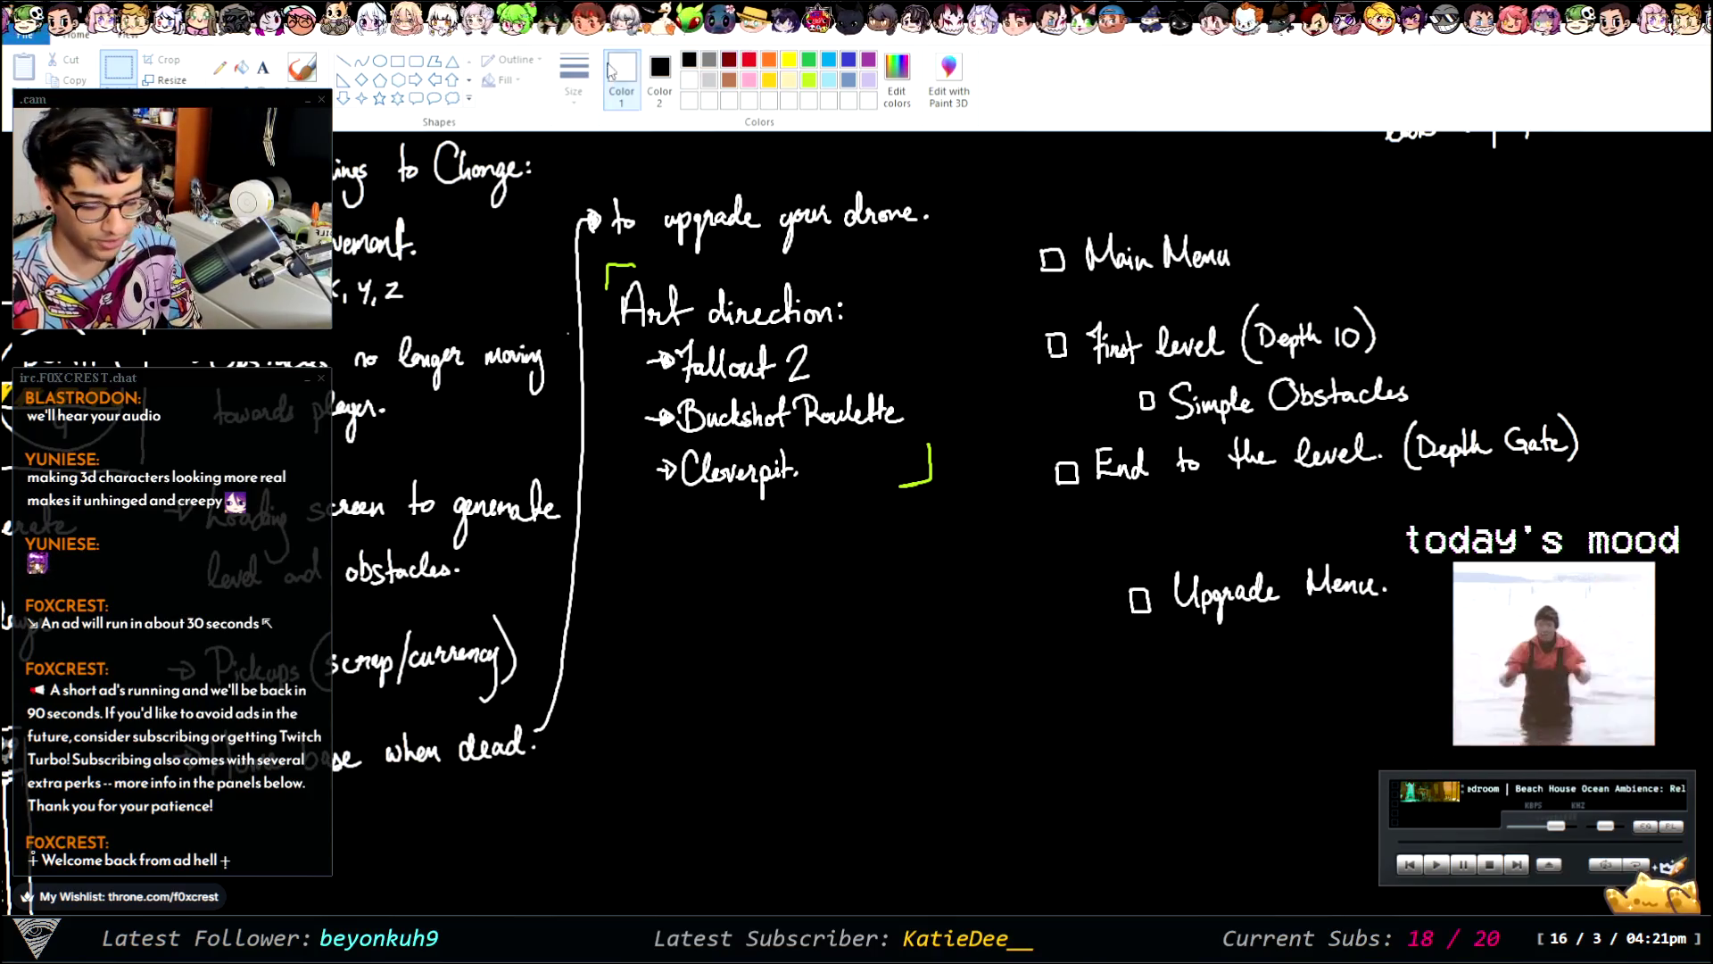
- Draw a new checkbox above it and handwrite 'Player Home.'
mouse_move(1055, 539)
mouse_down()
mouse_move(1053, 562)
mouse_move(1099, 545)
mouse_move(1142, 576)
mouse_move(1172, 535)
mouse_move(1267, 535)
mouse_up()
key(ctrl+z)
click(1267, 540)
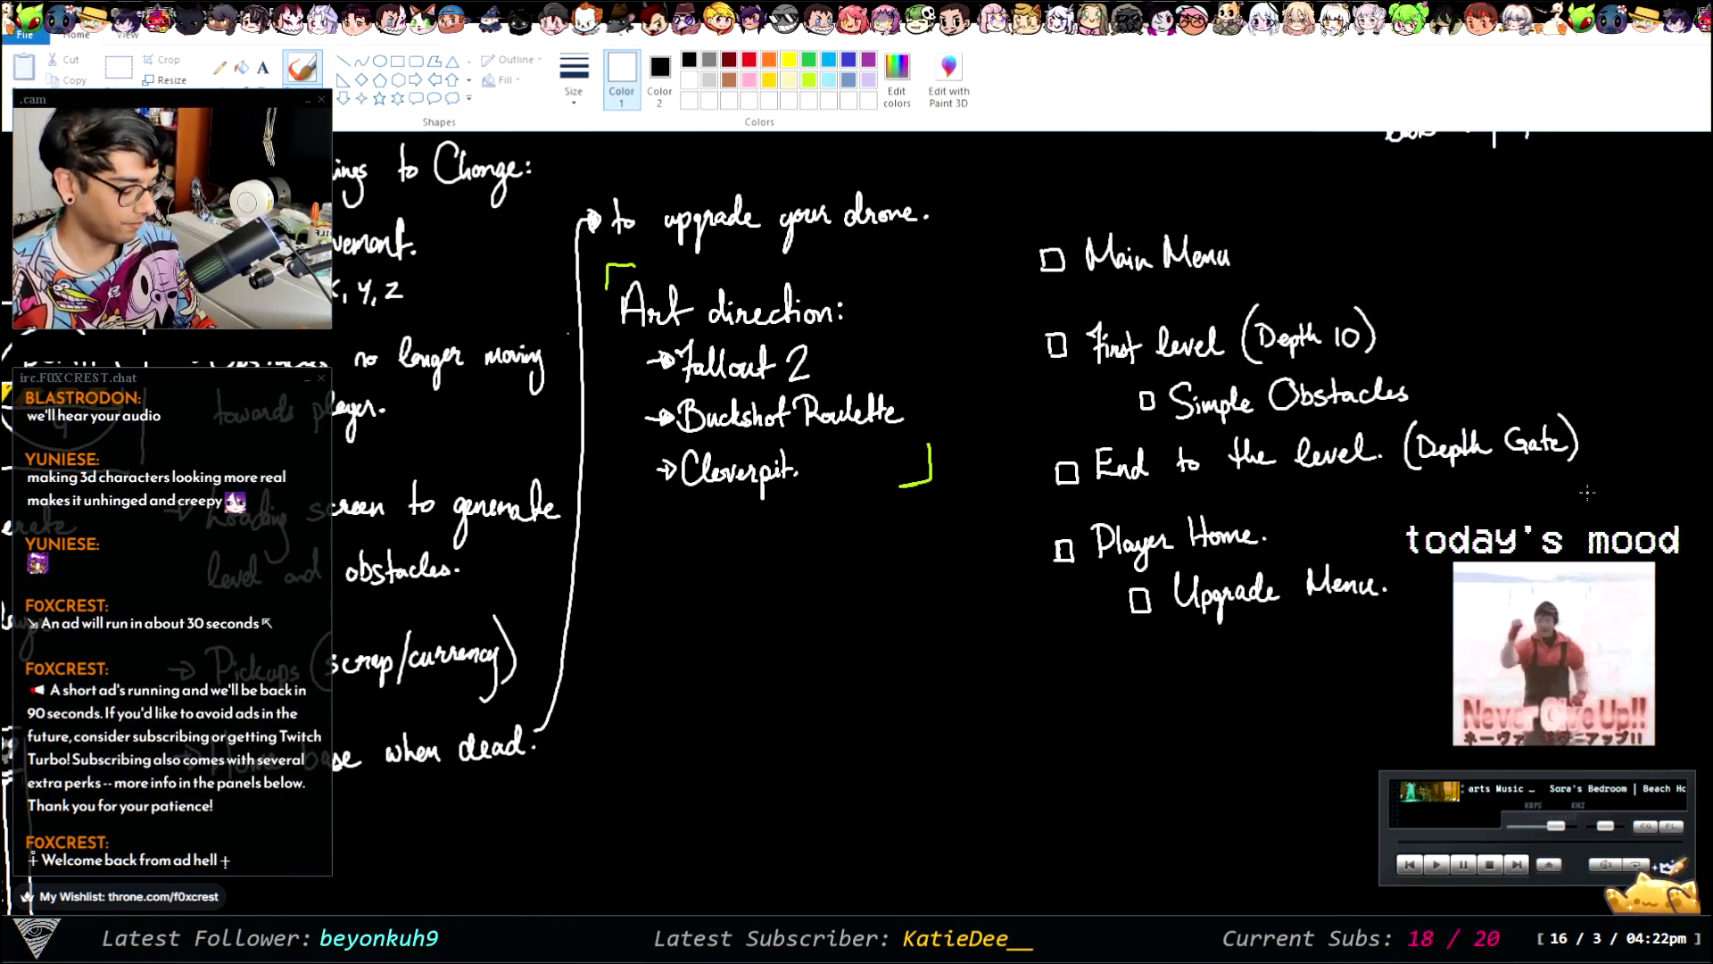
scroll(1210, 881, right, 2)
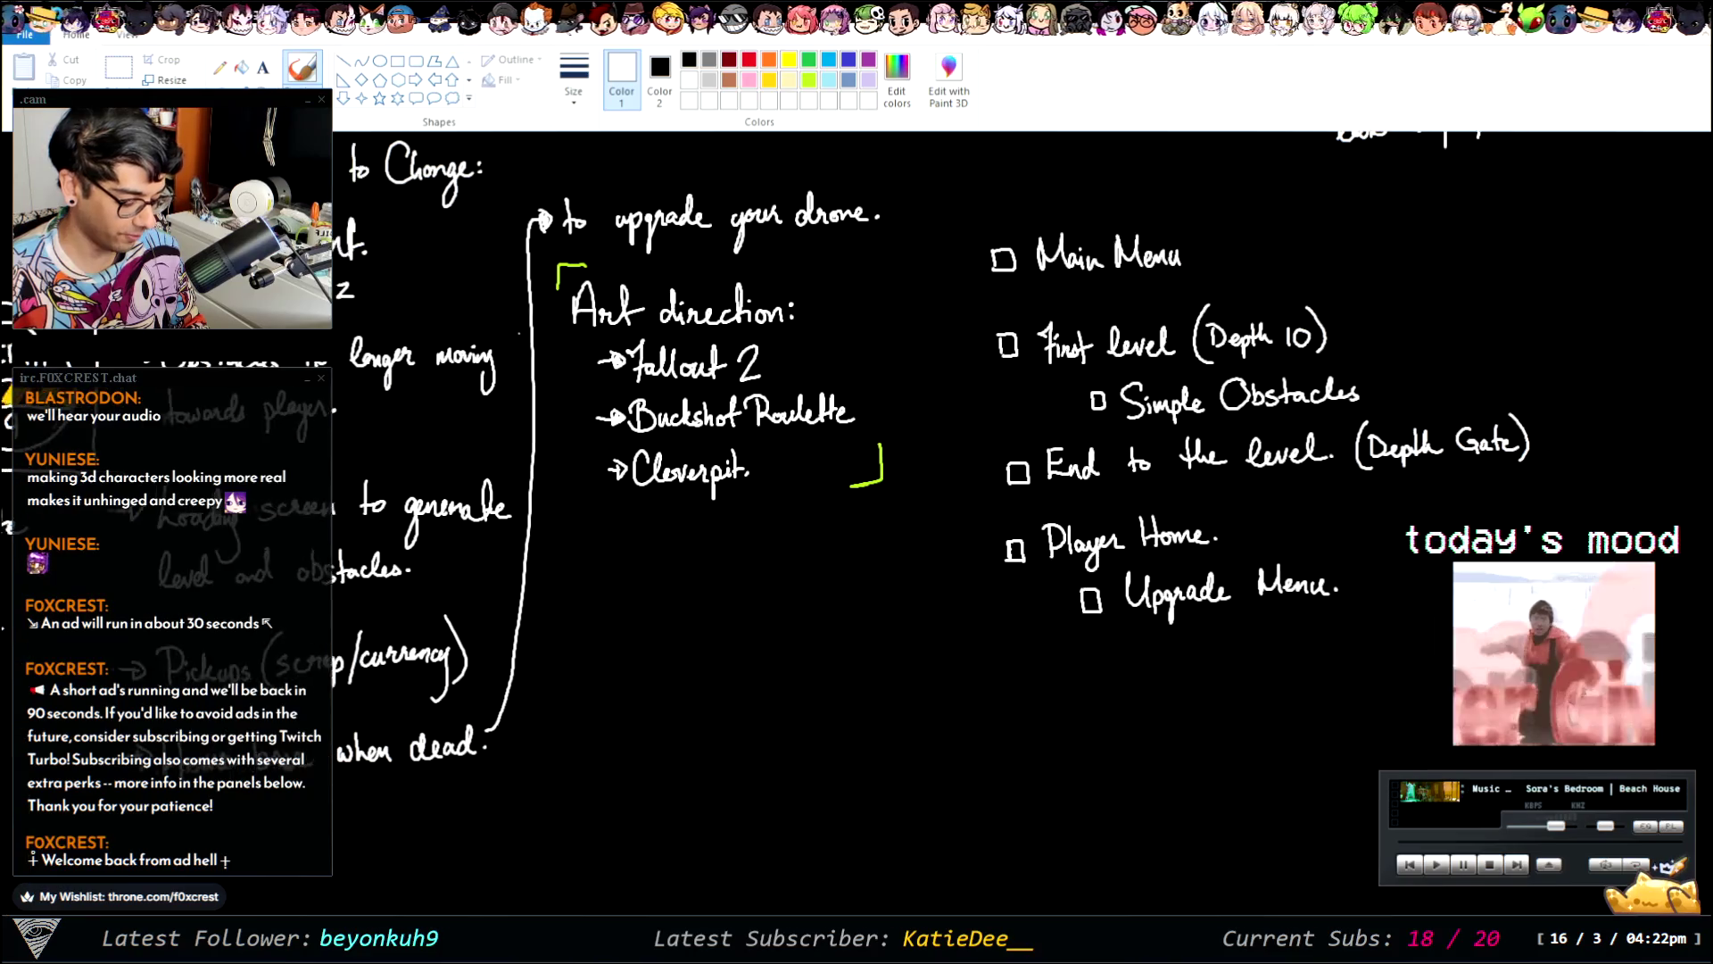
scroll(1210, 881, right, 4)
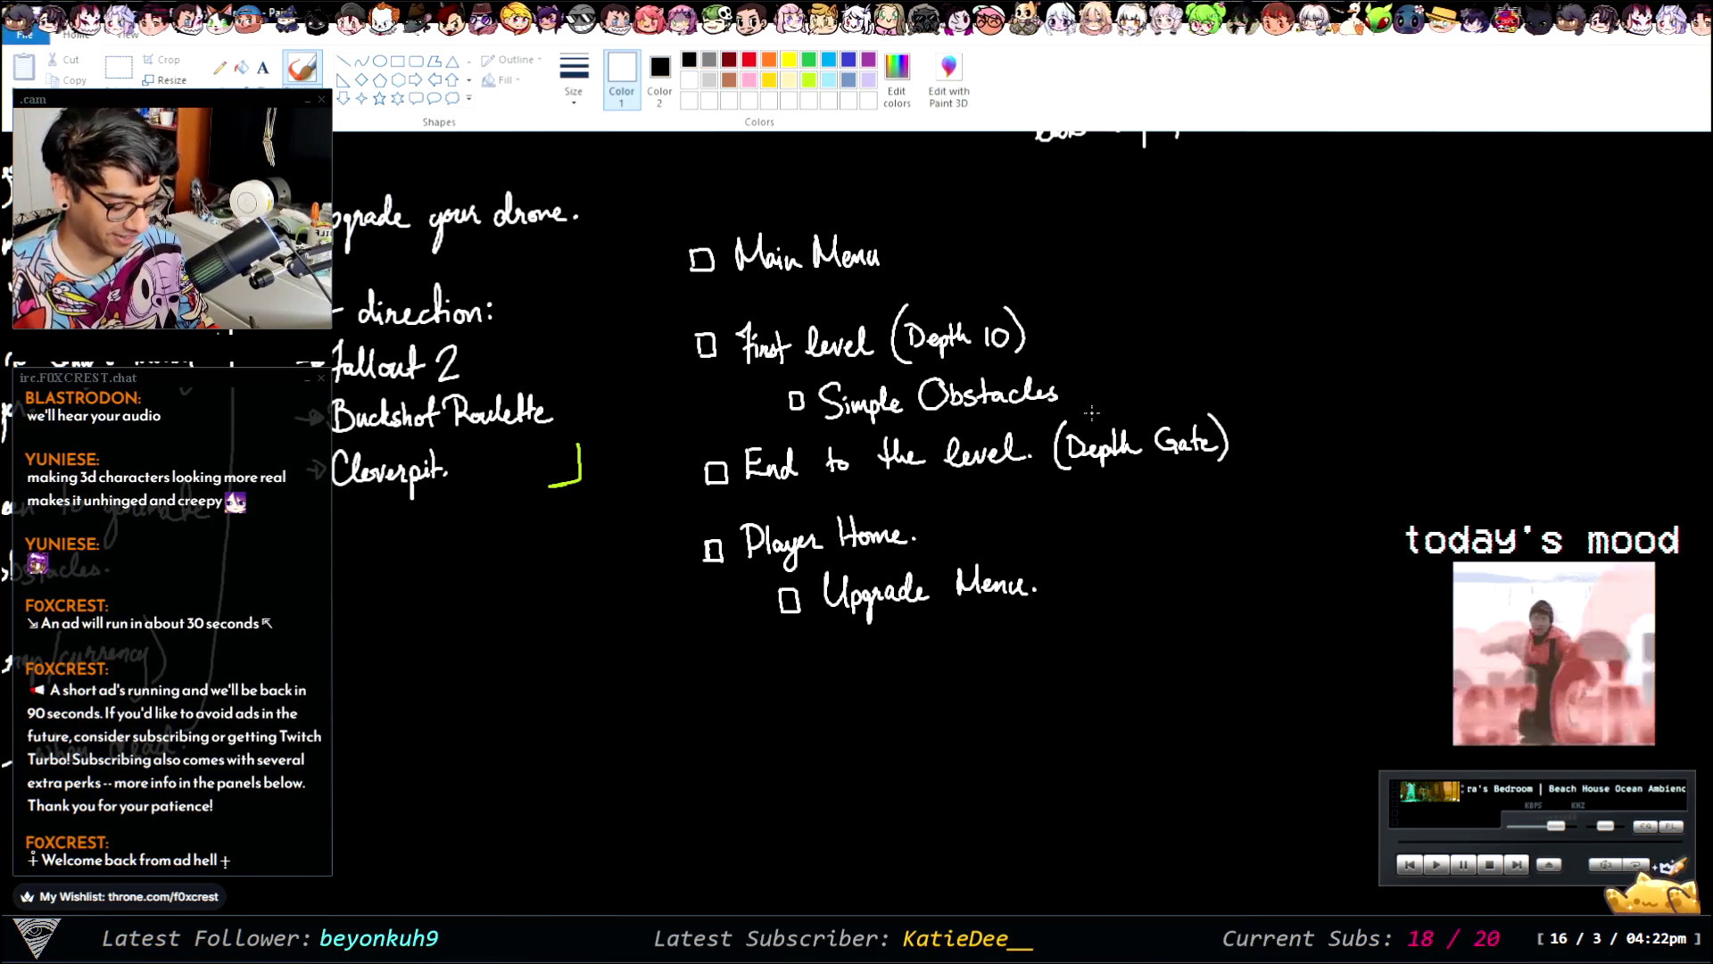
- Move the checklist items below Main Menu down to open a gap
click(118, 67)
drag(684, 290, 1284, 679)
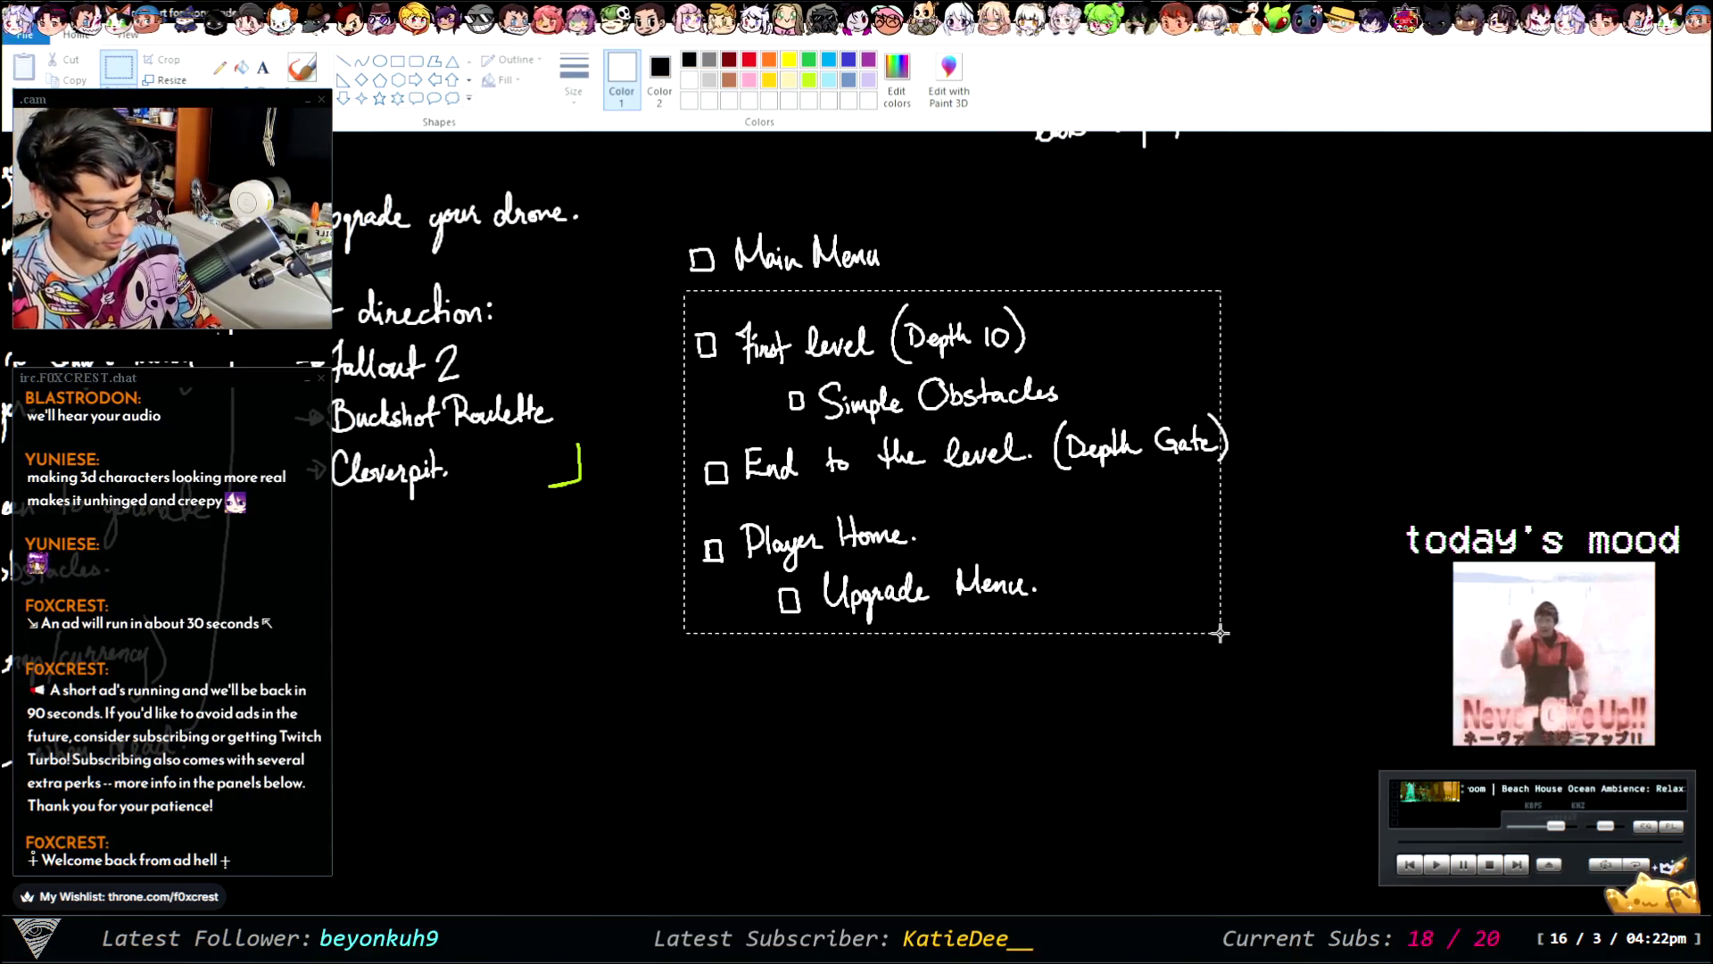
drag(1045, 443, 1043, 523)
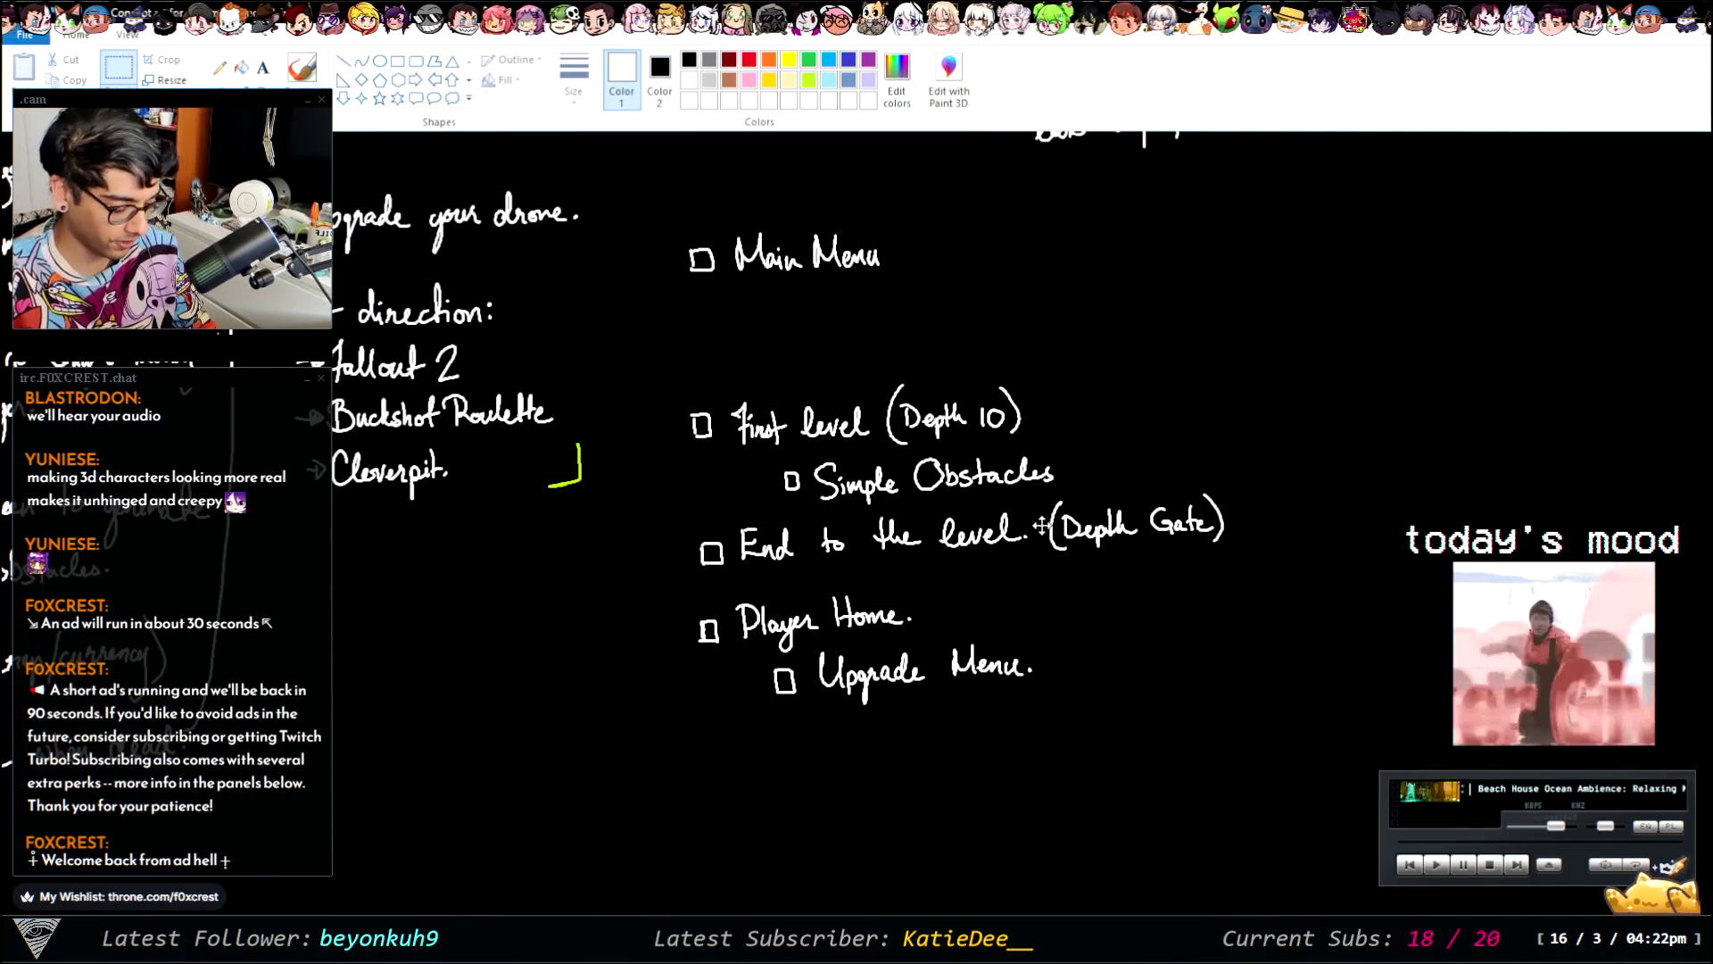
click(1108, 339)
- Draw a new checkbox labelled 'Loading Screen' in the gap under Main Menu
click(301, 67)
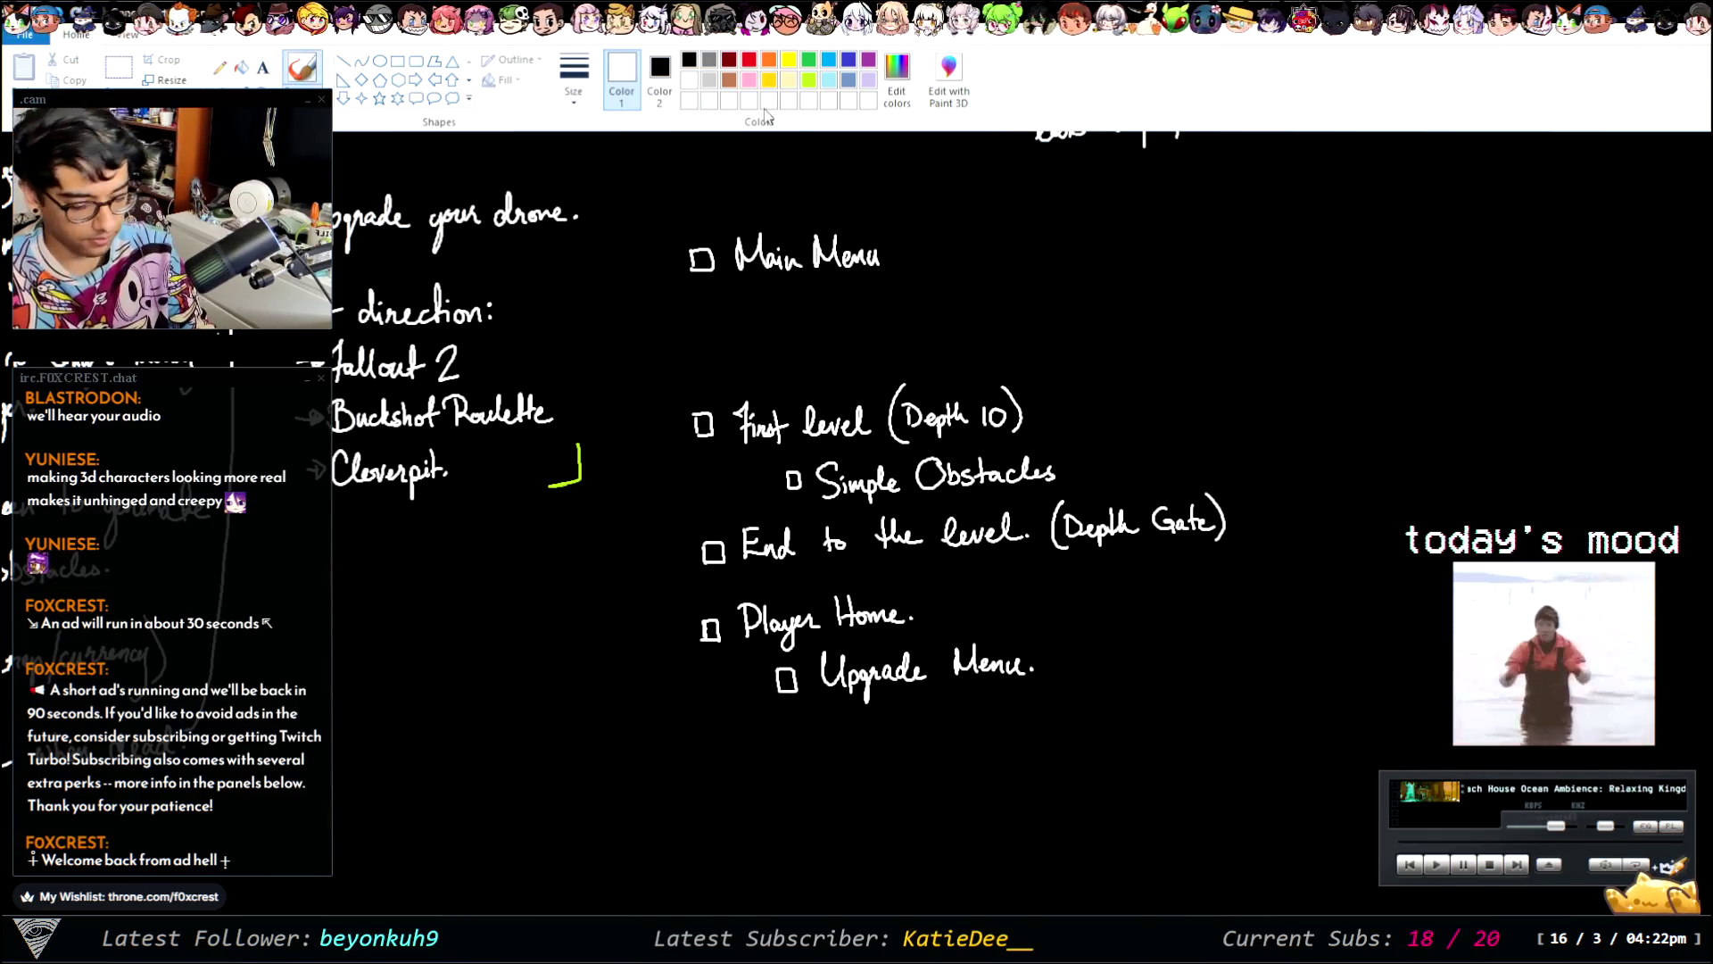
mouse_move(694, 326)
mouse_down()
mouse_move(712, 339)
mouse_move(695, 343)
mouse_move(792, 342)
mouse_move(803, 312)
mouse_move(830, 341)
mouse_move(827, 369)
mouse_up()
click(808, 337)
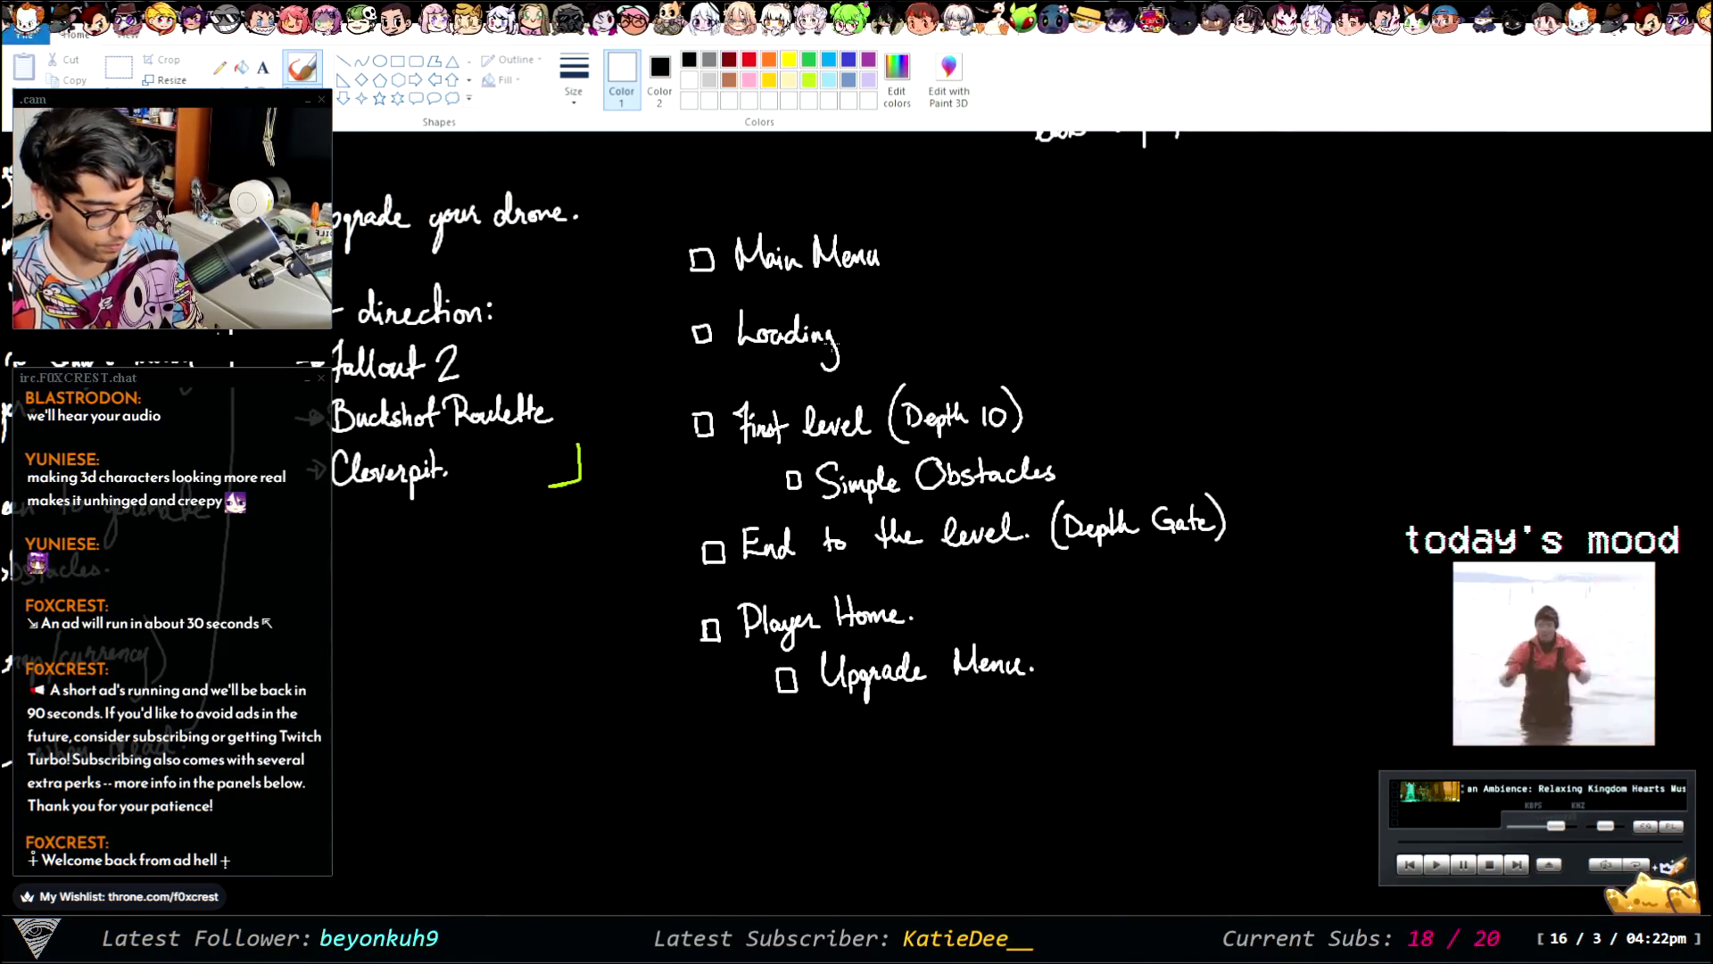
mouse_move(883, 307)
mouse_down()
mouse_move(864, 340)
mouse_move(957, 326)
mouse_up()
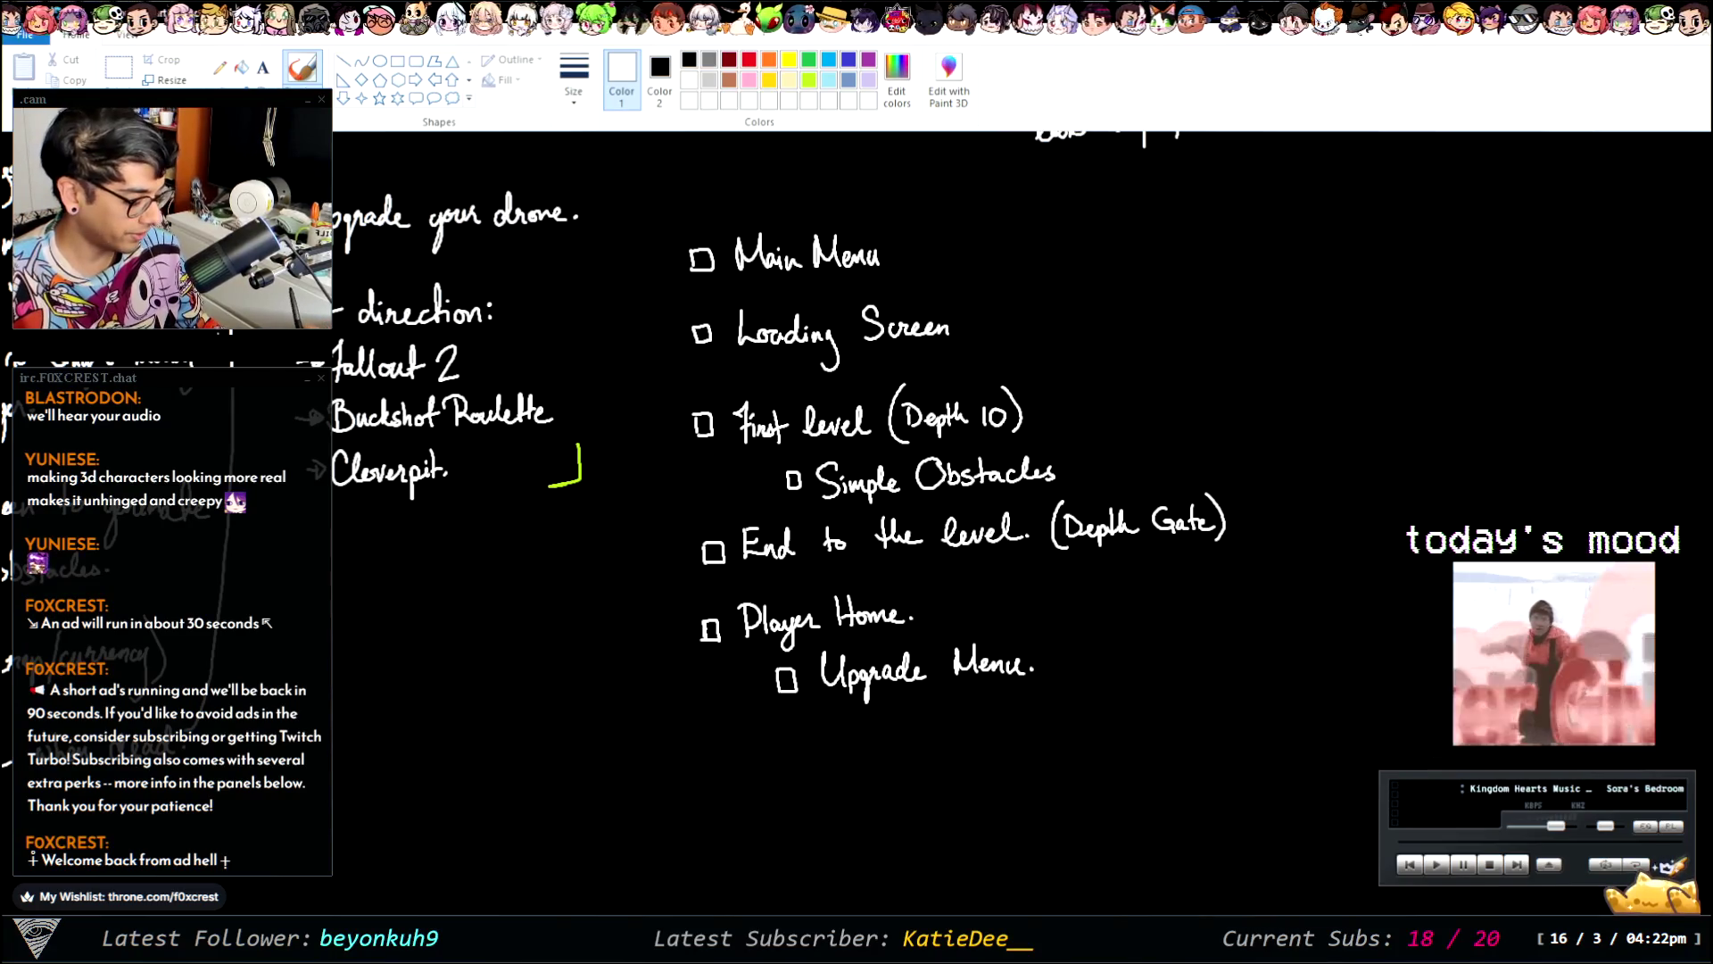
scroll(856, 521, up, 6)
scroll(857, 522, down, 6)
scroll(856, 522, down, 1)
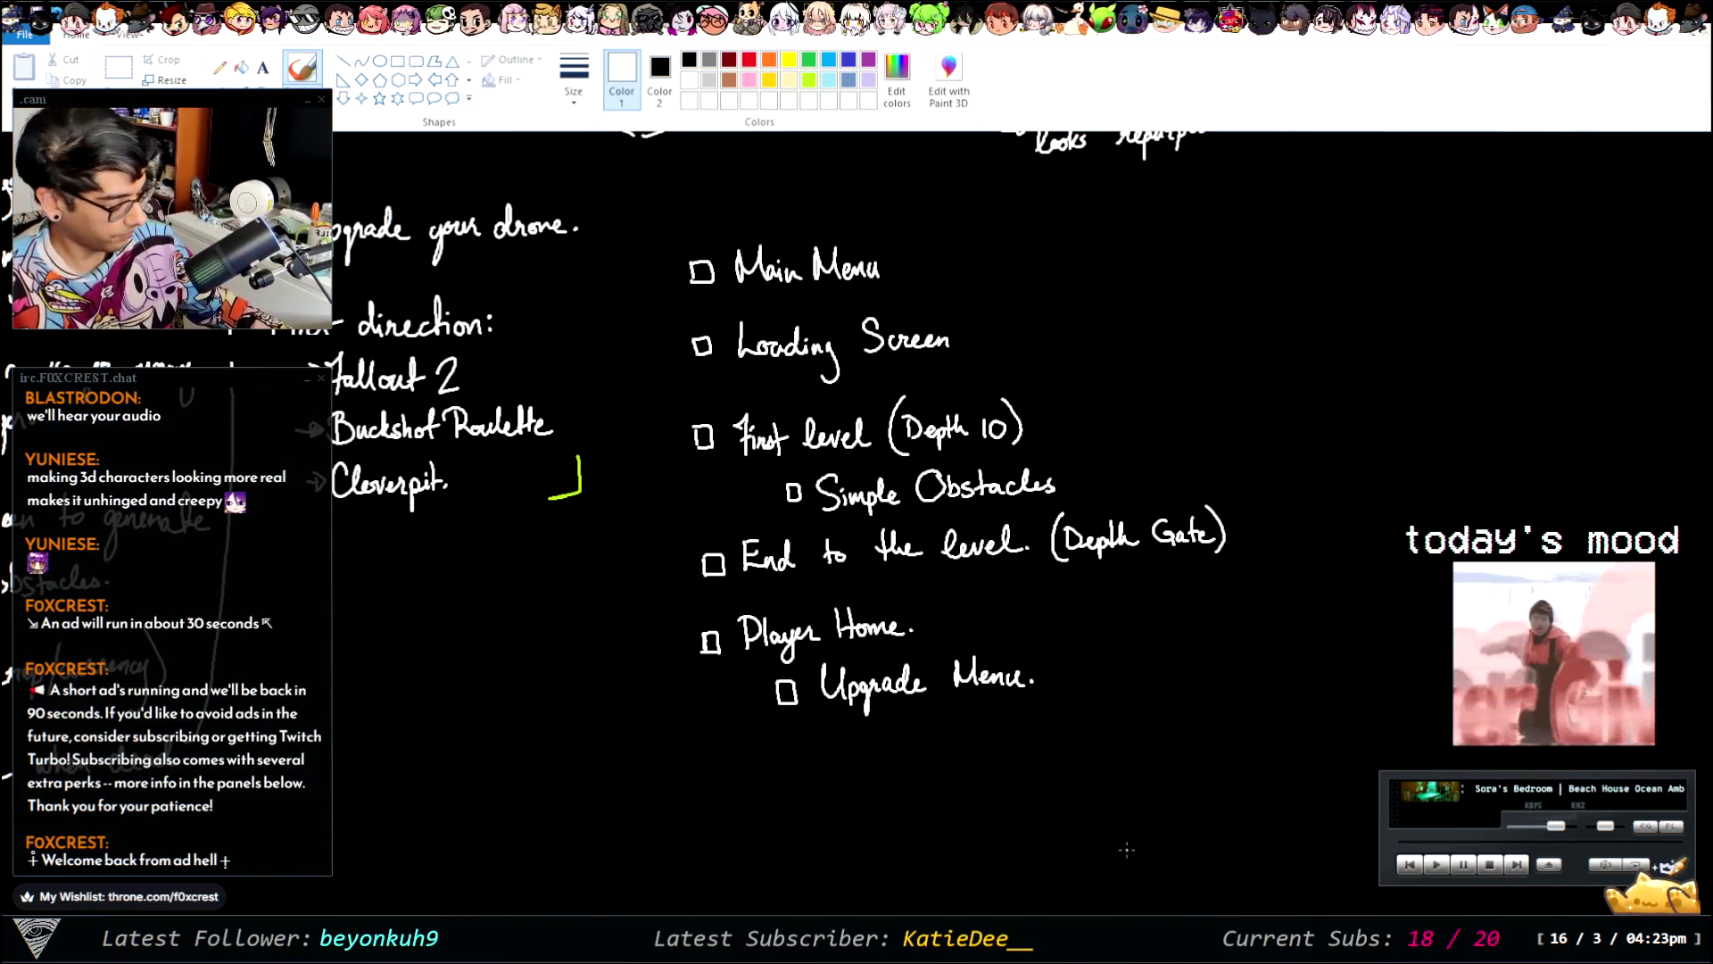
- Pan around the canvas to review the milestone checklist
scroll(857, 522, left, 10)
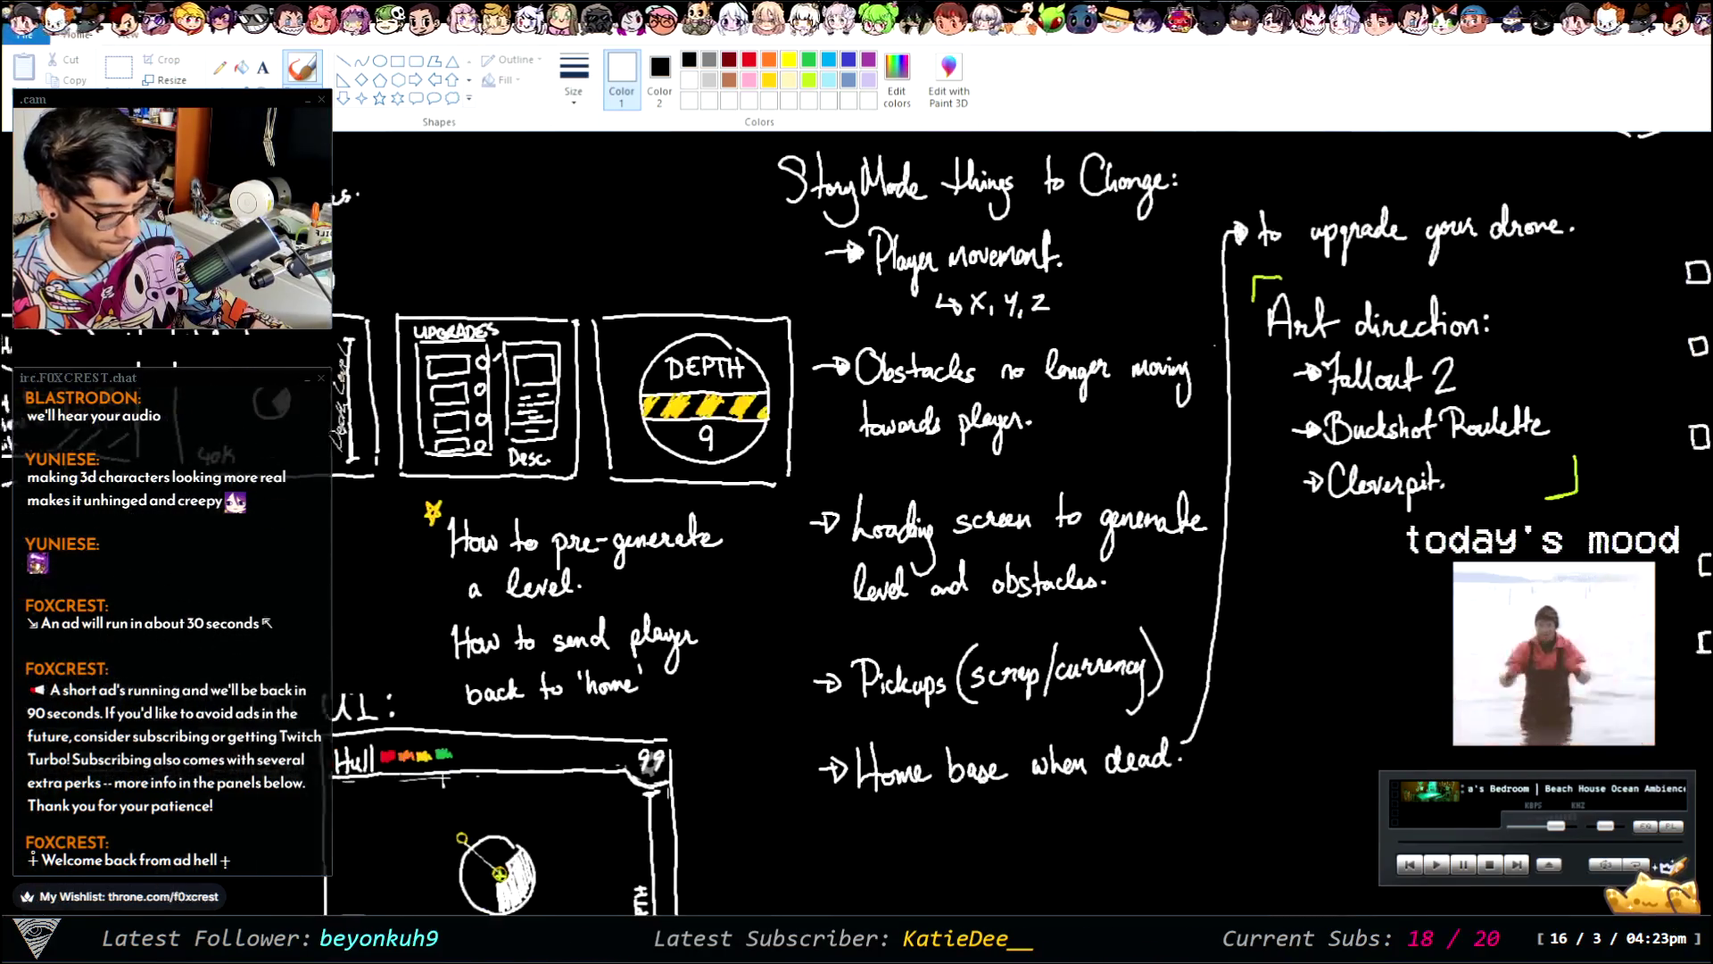
scroll(853, 874, right, 5)
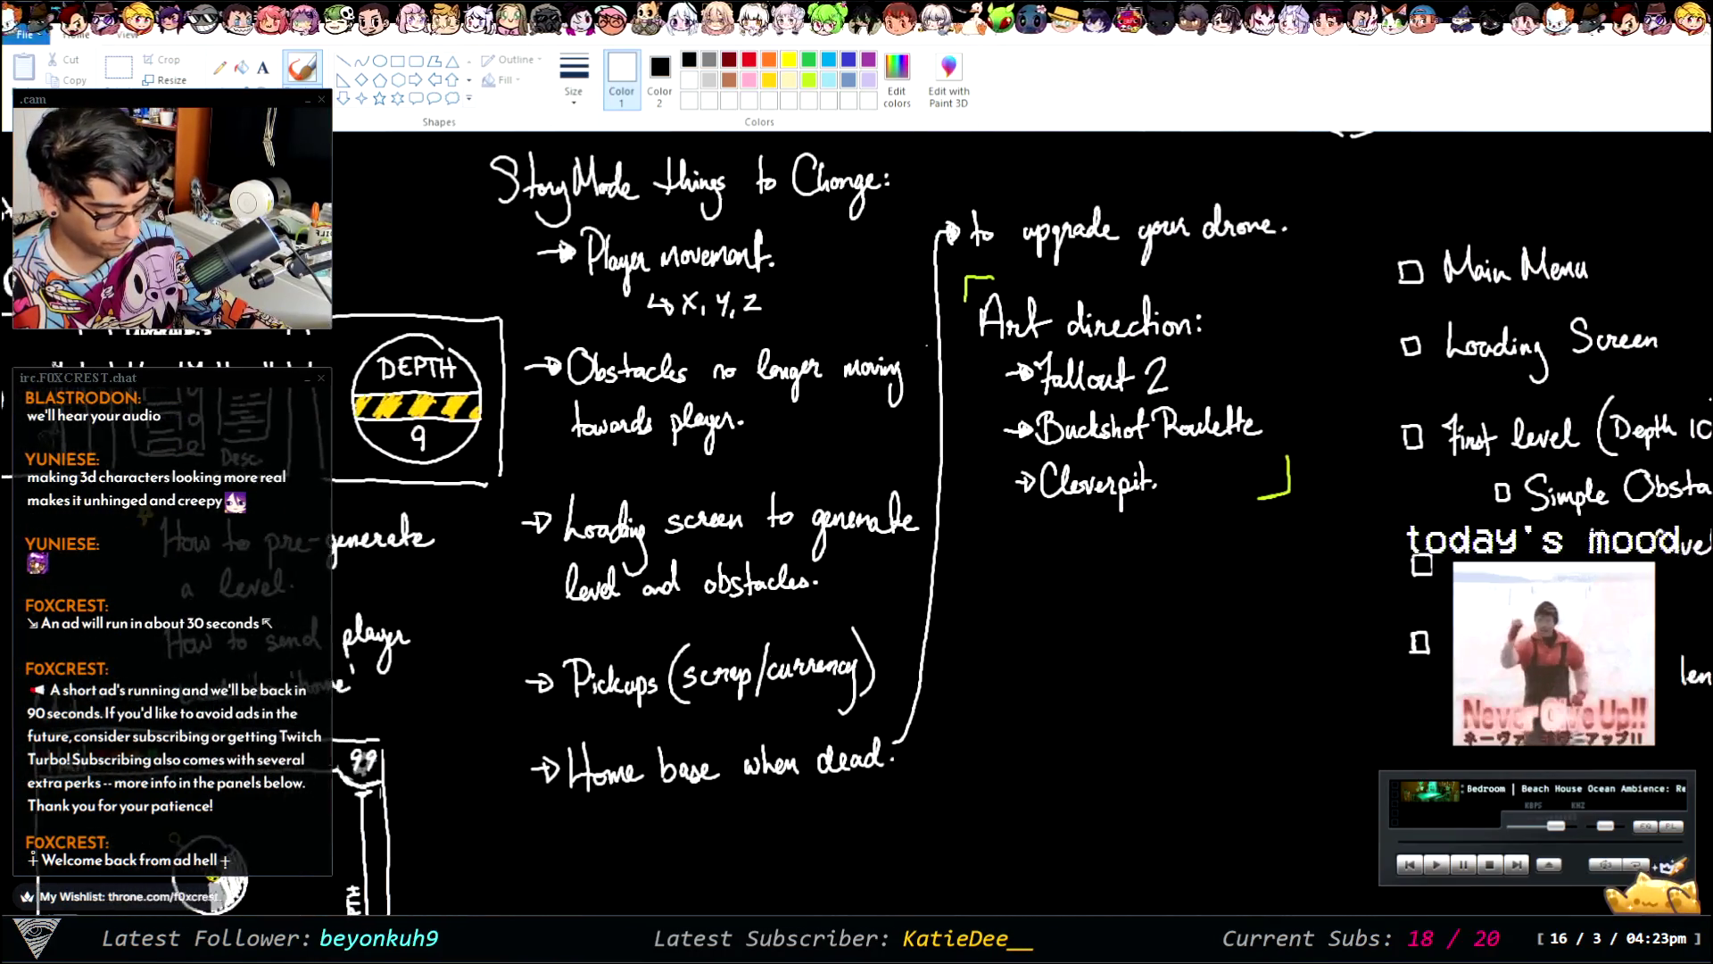
scroll(853, 873, down, 2)
scroll(1208, 695, right, 2)
scroll(1208, 695, right, 5)
scroll(1208, 695, up, 5)
scroll(1208, 695, down, 3)
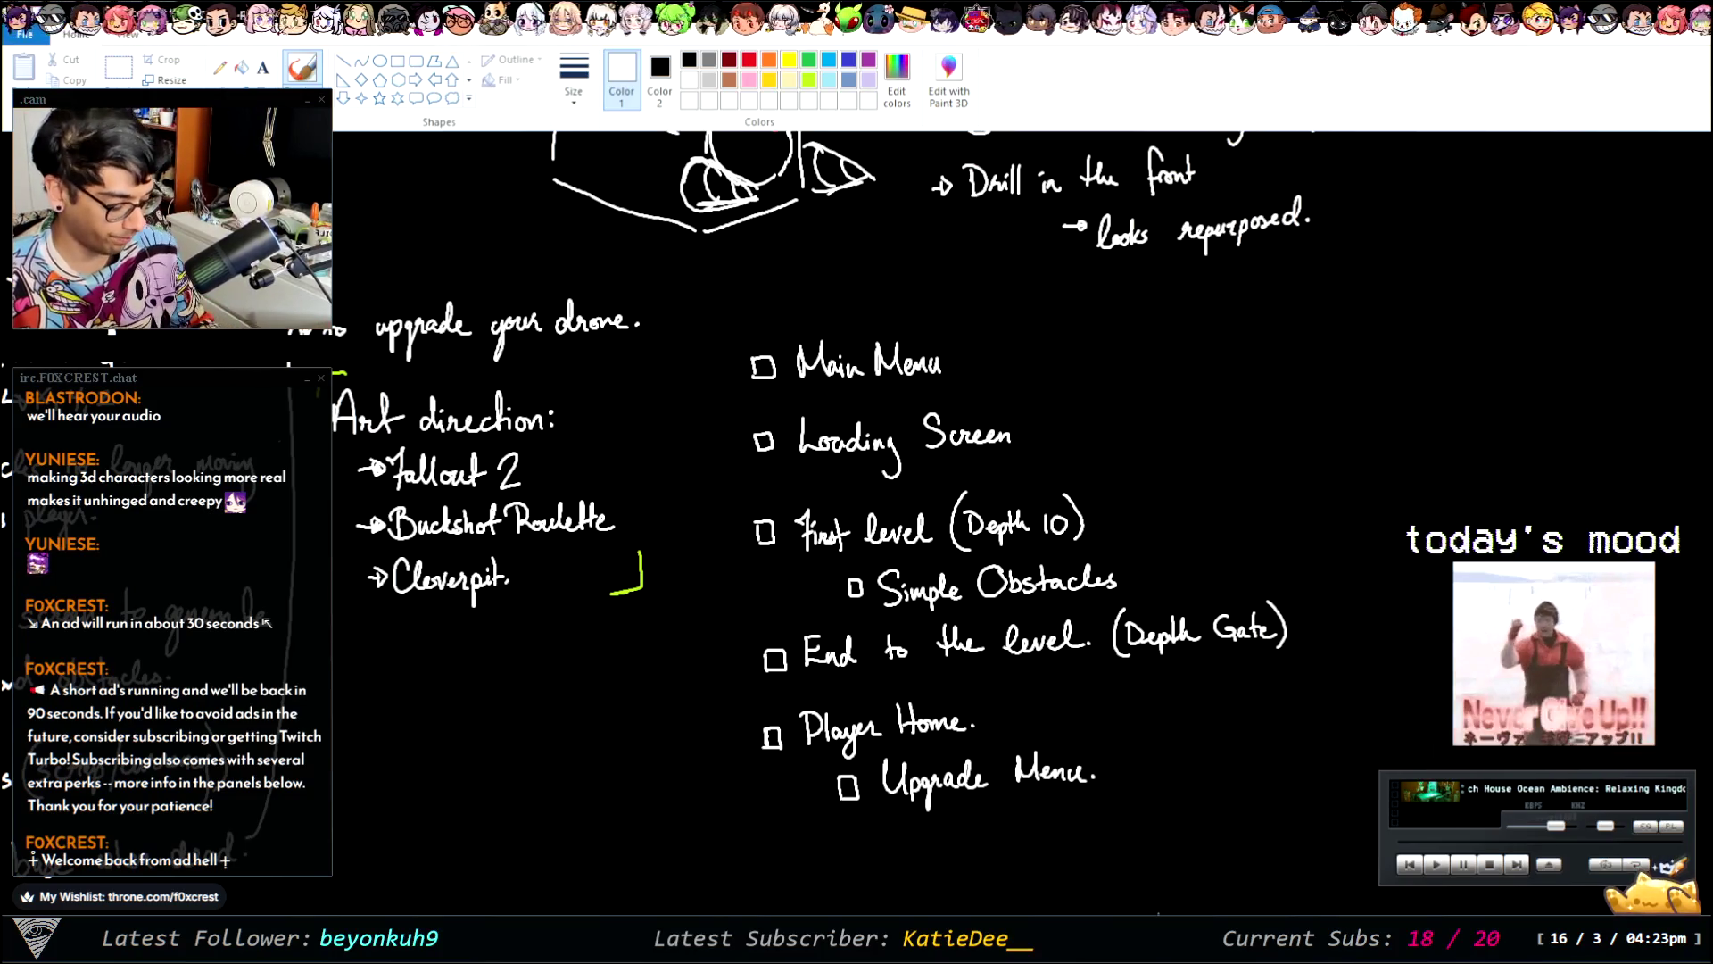
scroll(849, 530, right, 2)
scroll(849, 530, right, 2)
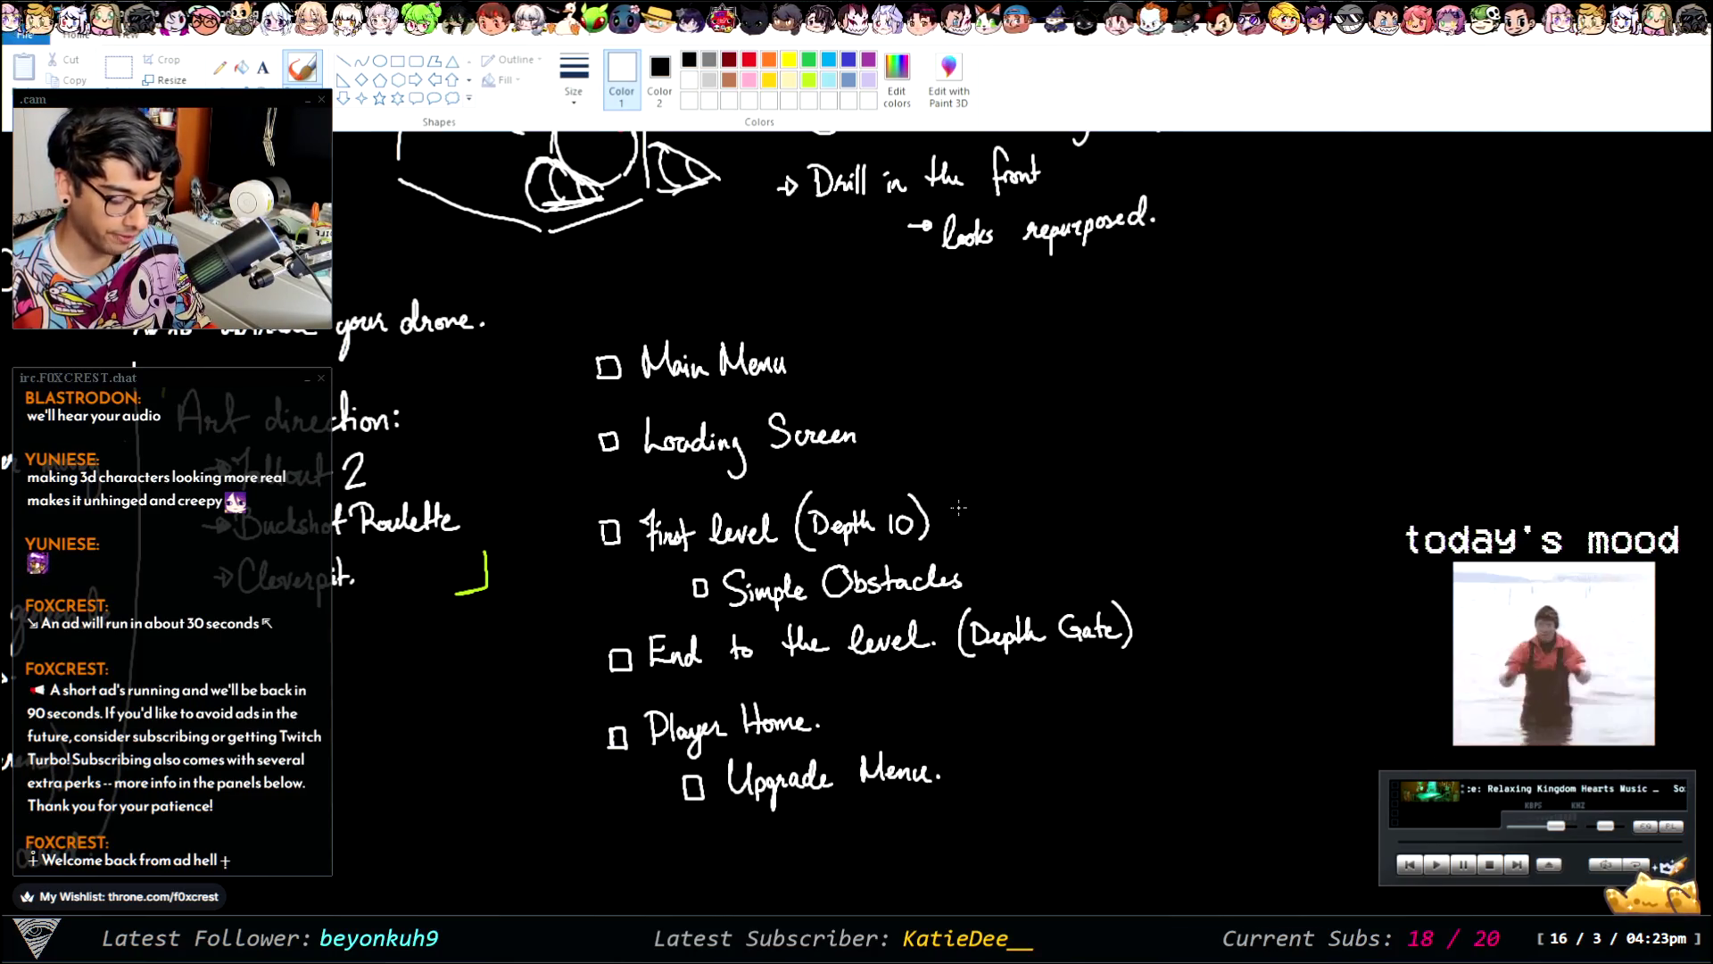
- Try a brace grouping First level and Simple Obstacles, undo it, and switch to Unity
drag(973, 498, 976, 571)
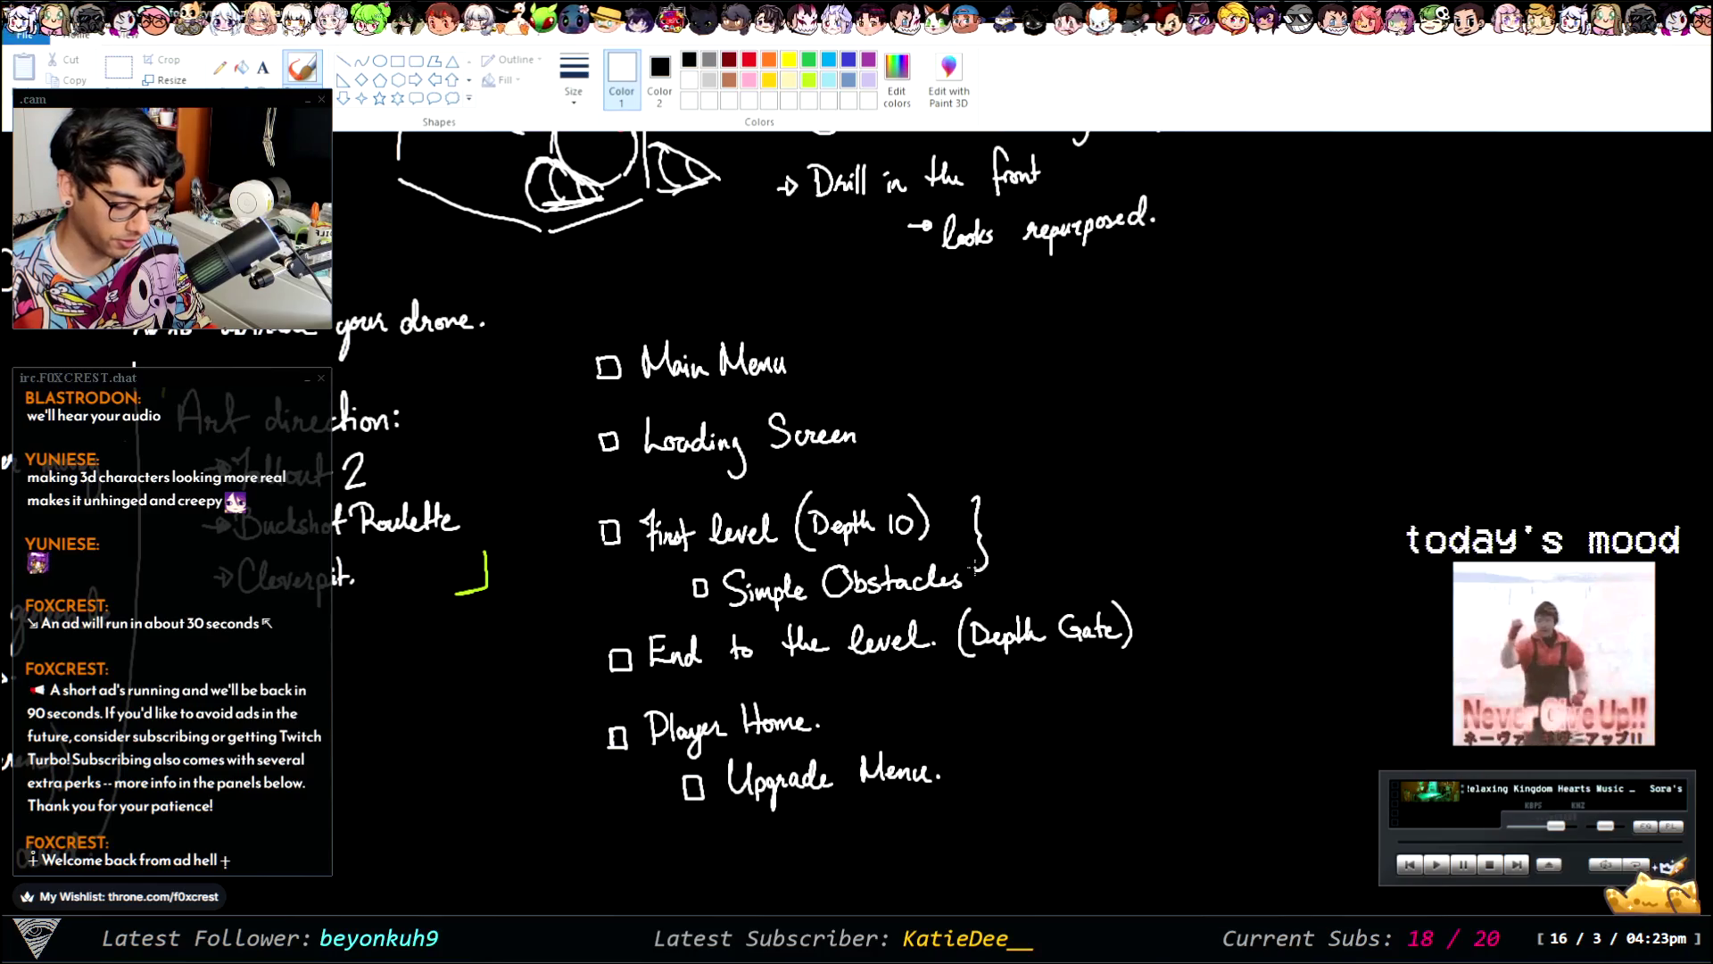
key(ctrl+z)
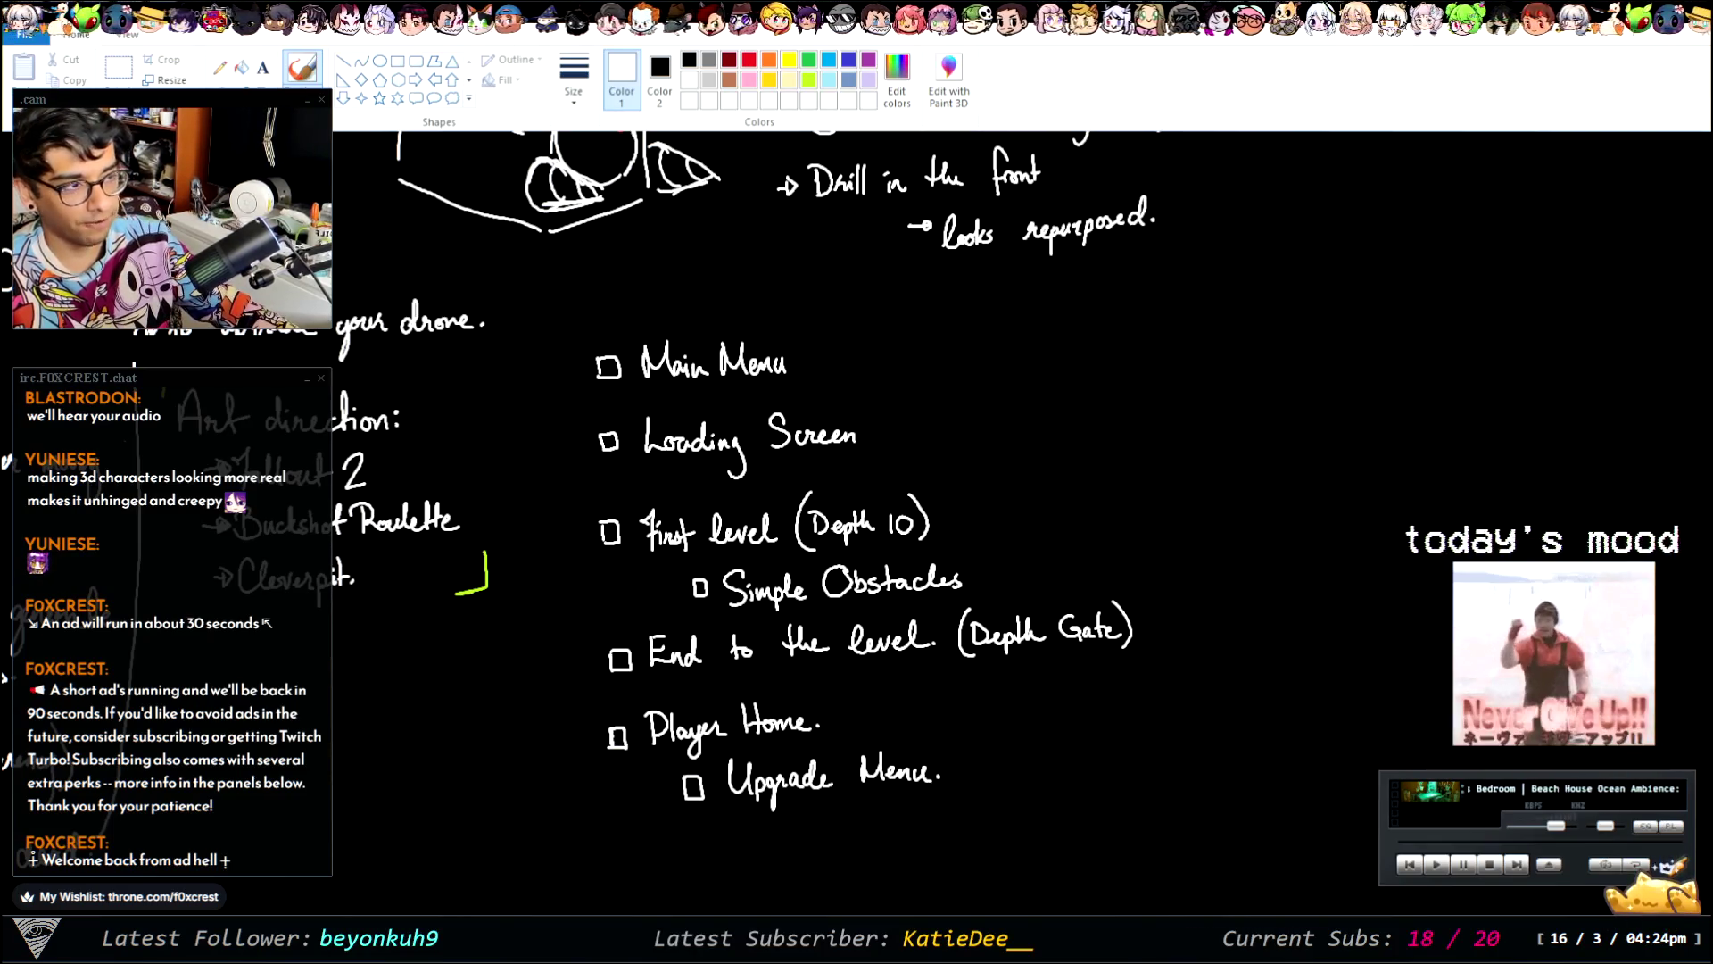
key(alt+Tab)
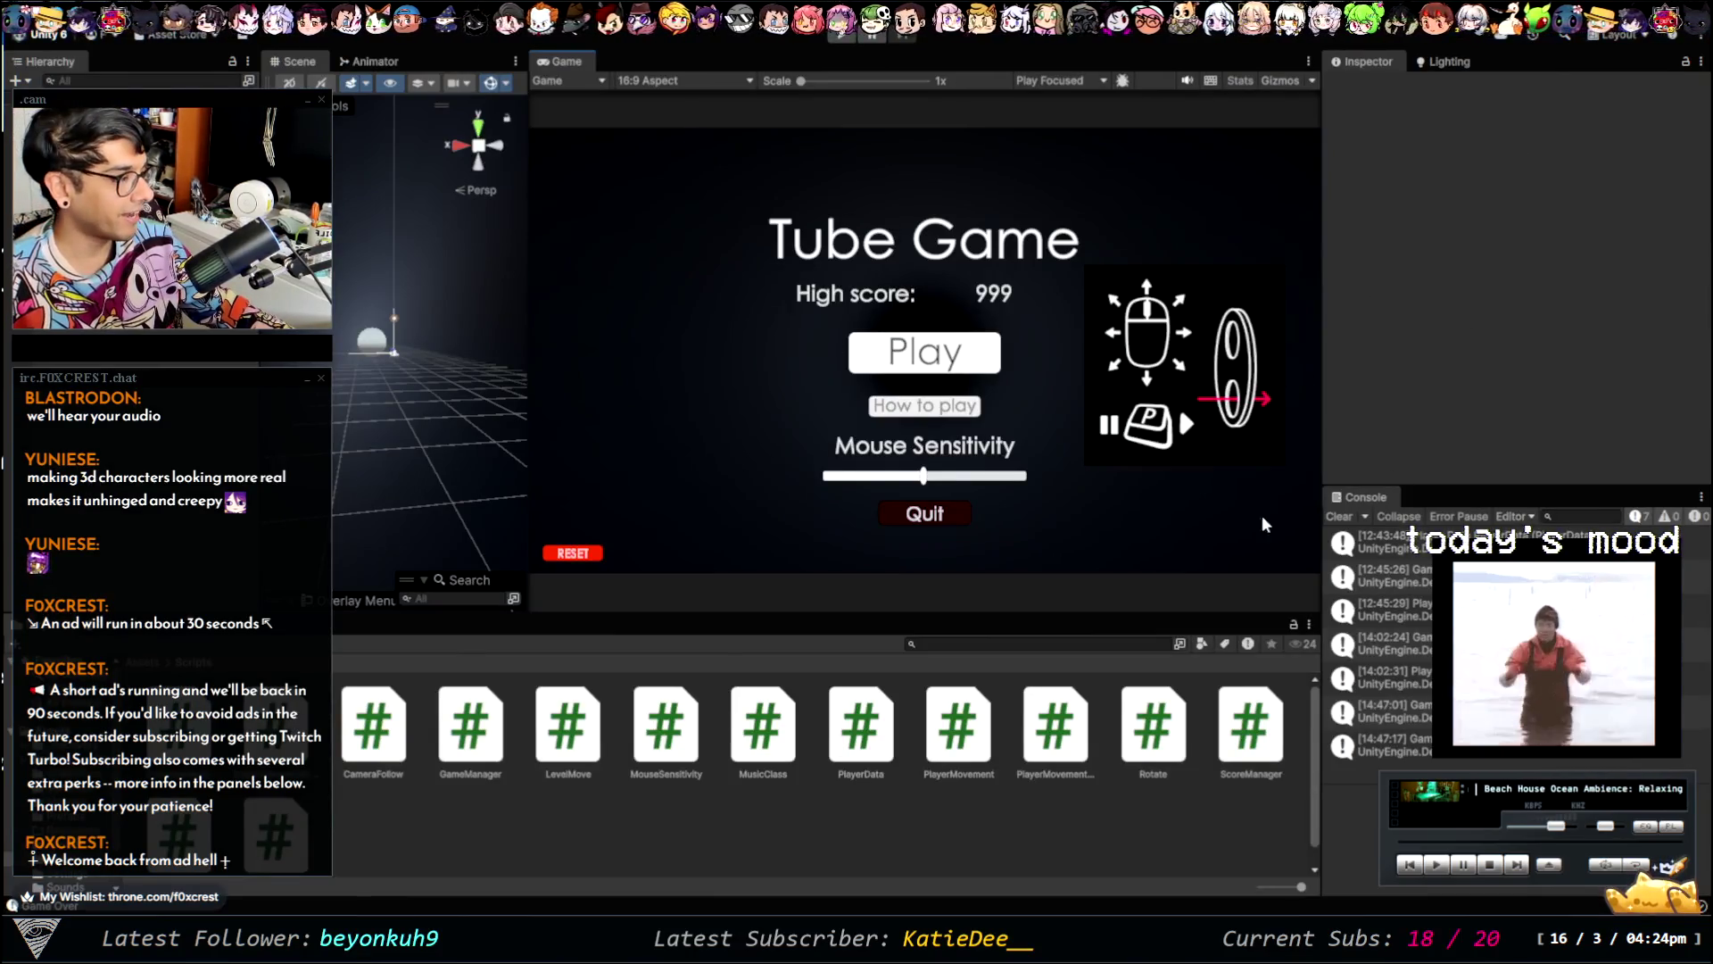
- Widen the Game view panel and zoom the Scene view toward the tube
drag(1324, 376, 1407, 382)
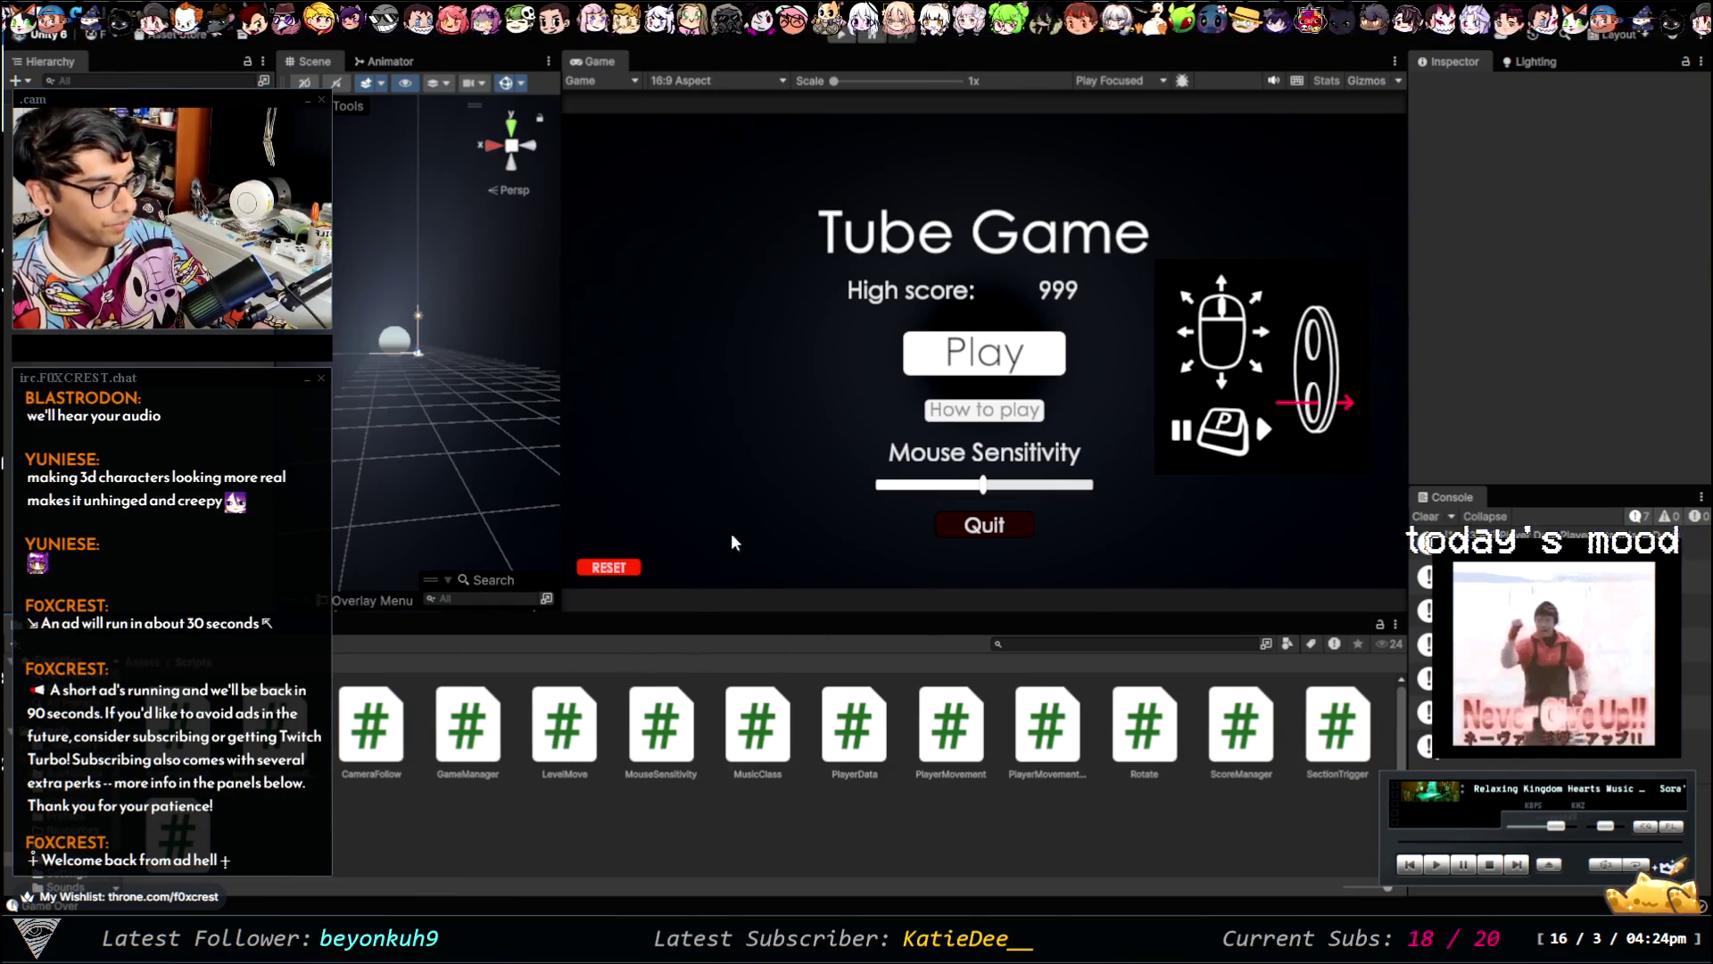
scroll(419, 383, up, 5)
scroll(416, 375, down, 5)
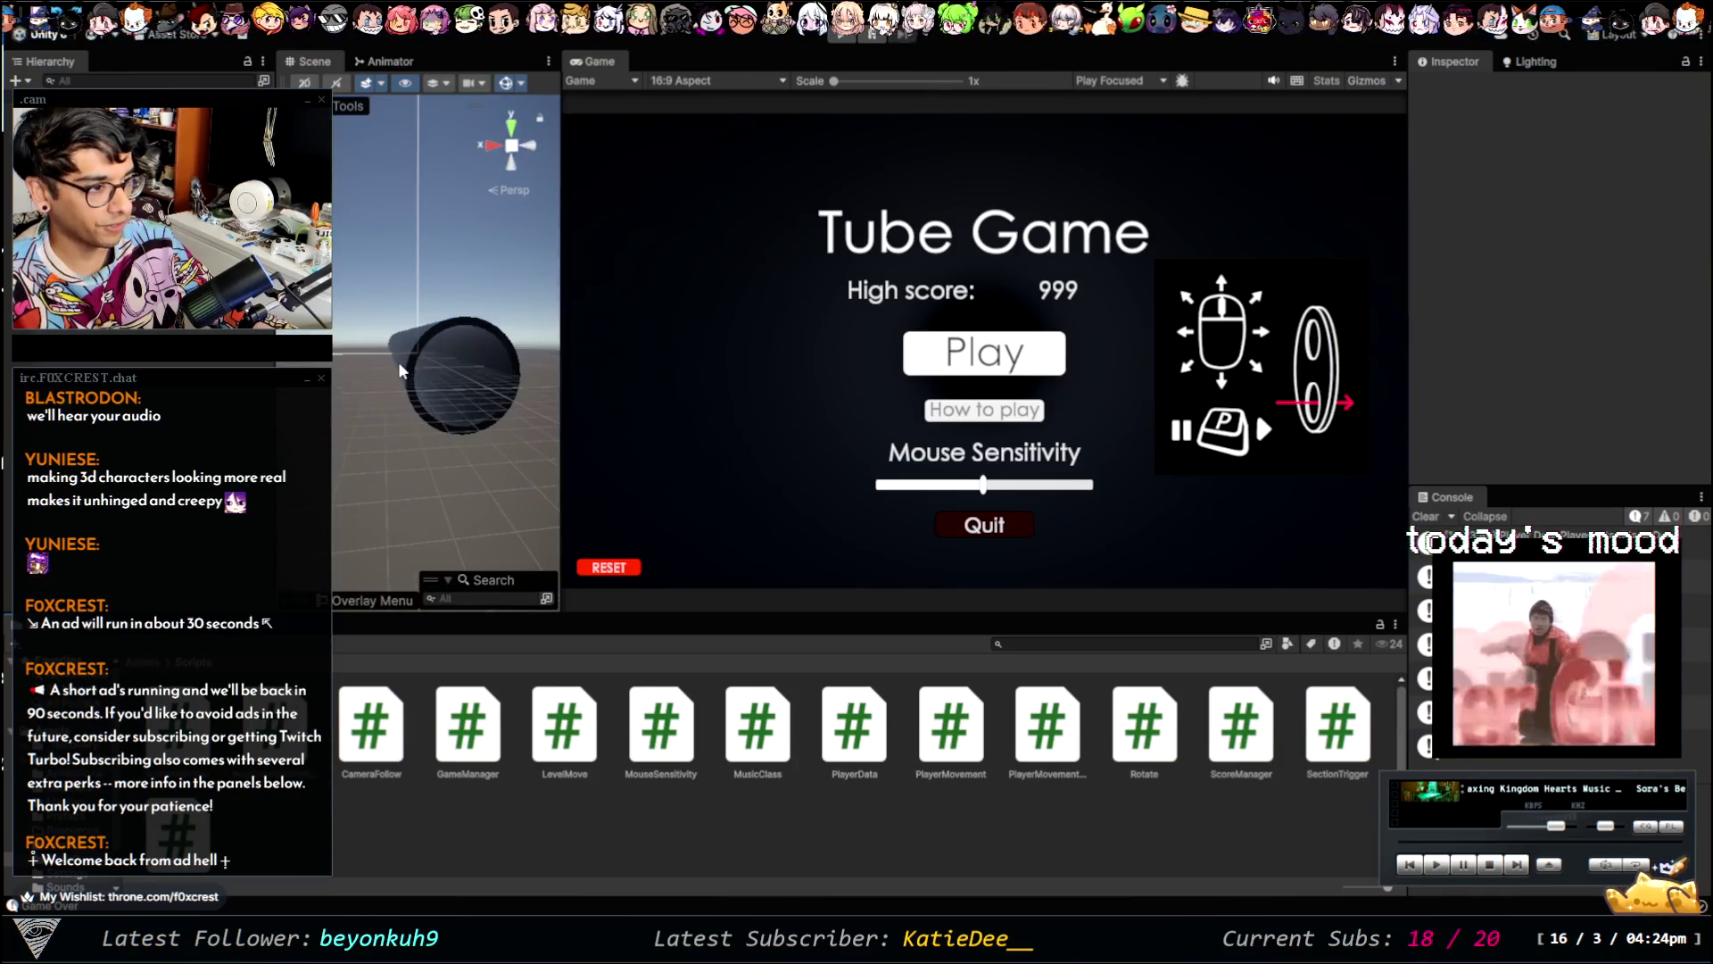
scroll(406, 388, down, 5)
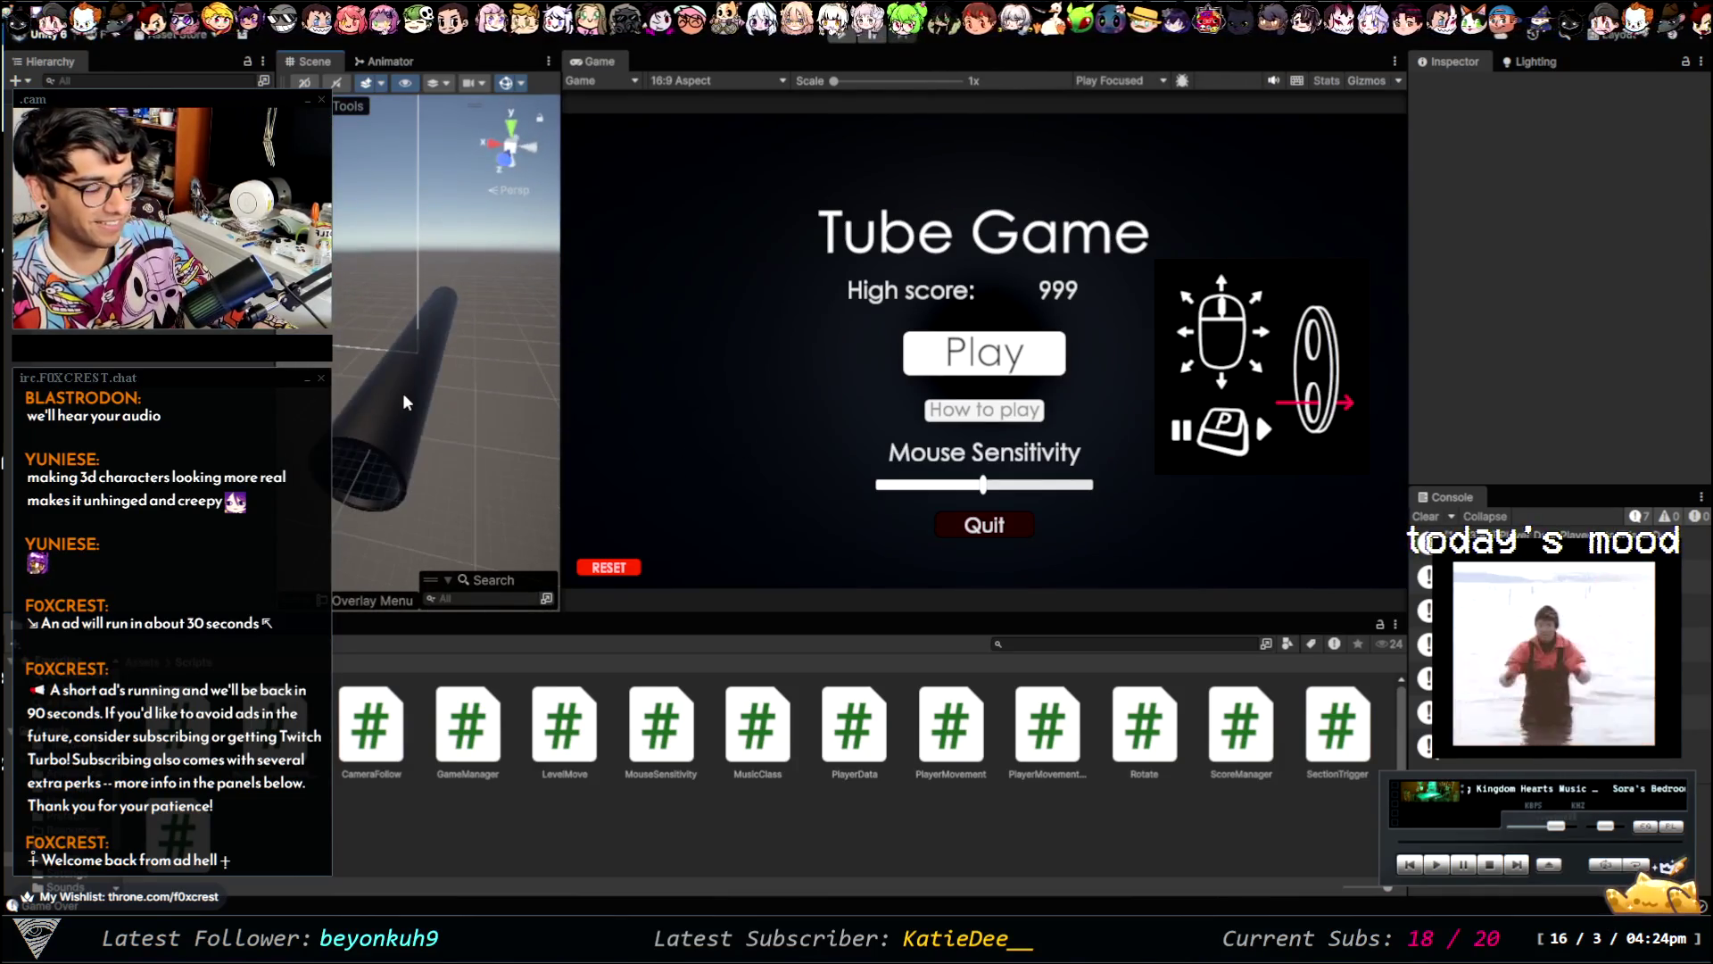
scroll(409, 370, up, 5)
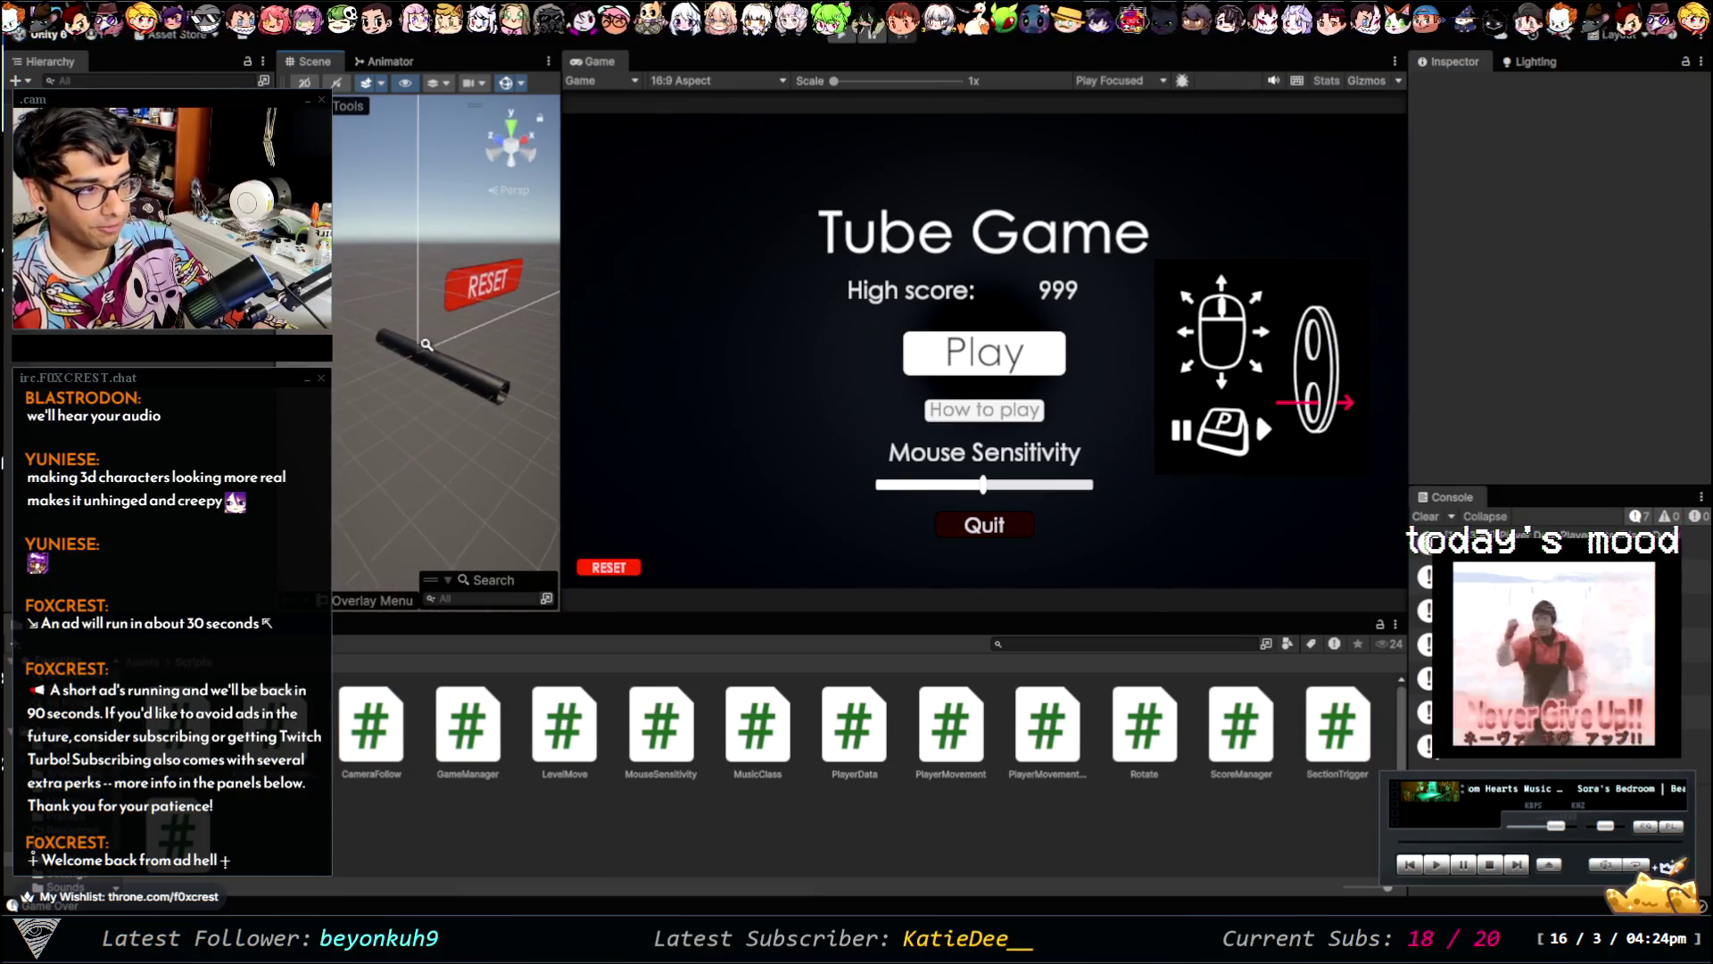
scroll(419, 339, down, 5)
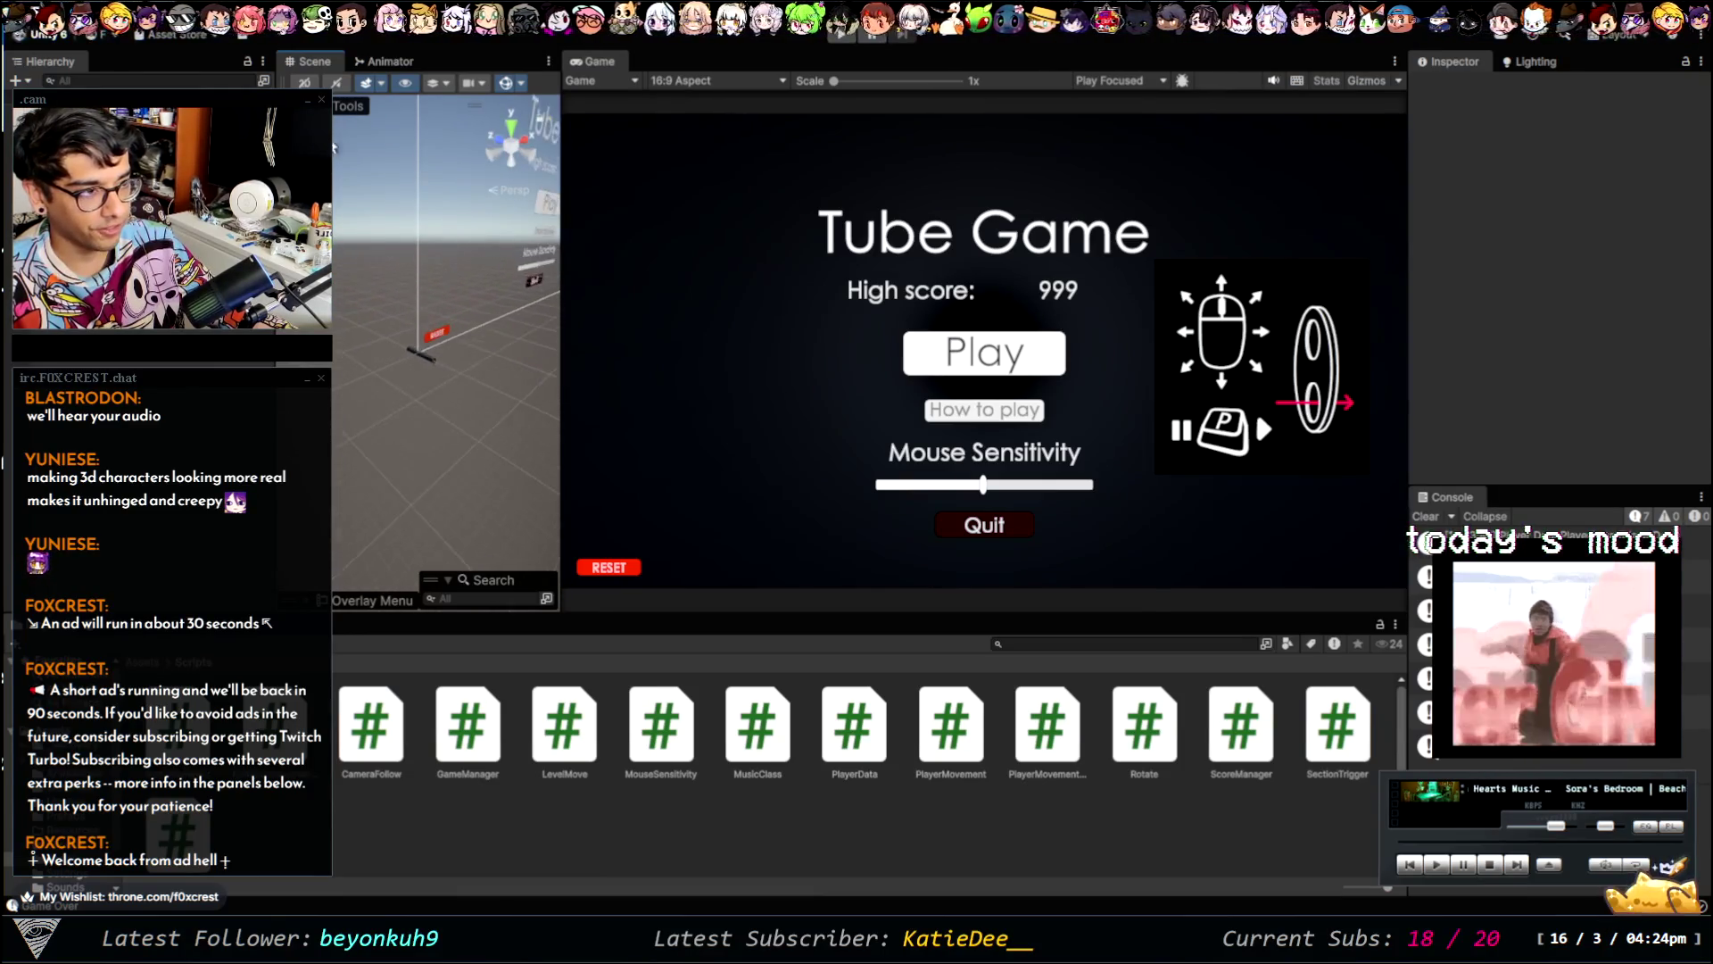
scroll(392, 325, up, 5)
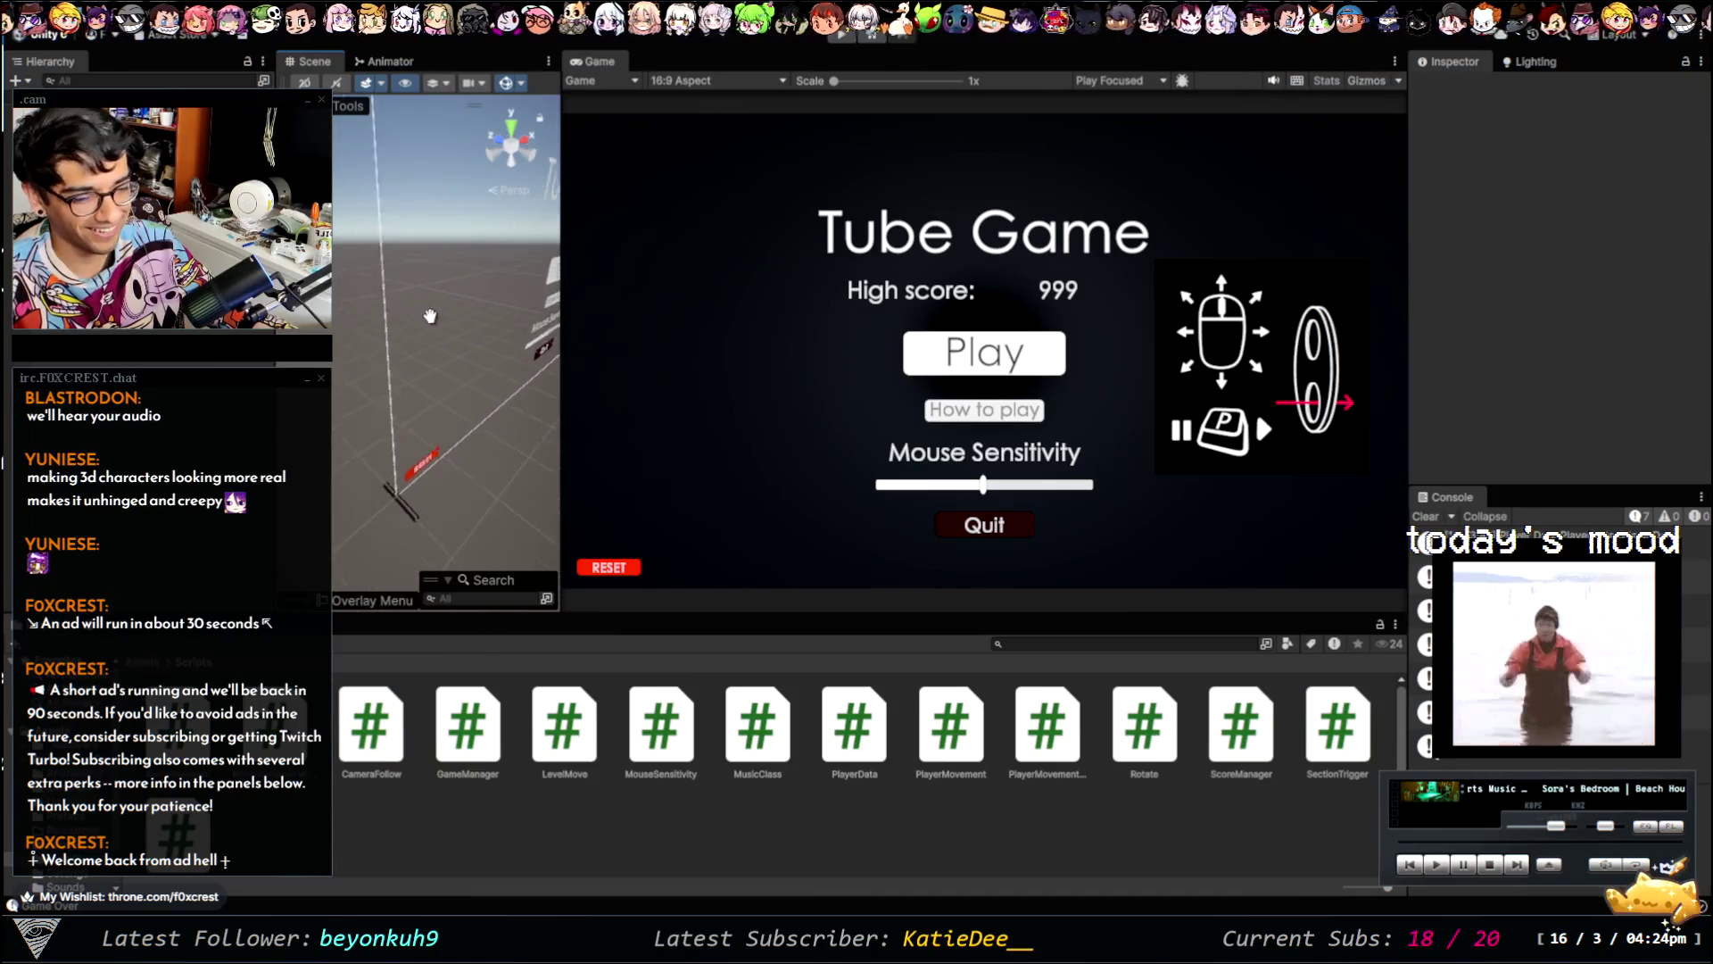
- Inspect the tube's SM_Environment_A mesh, widen the Scene view, then deselect it
click(505, 411)
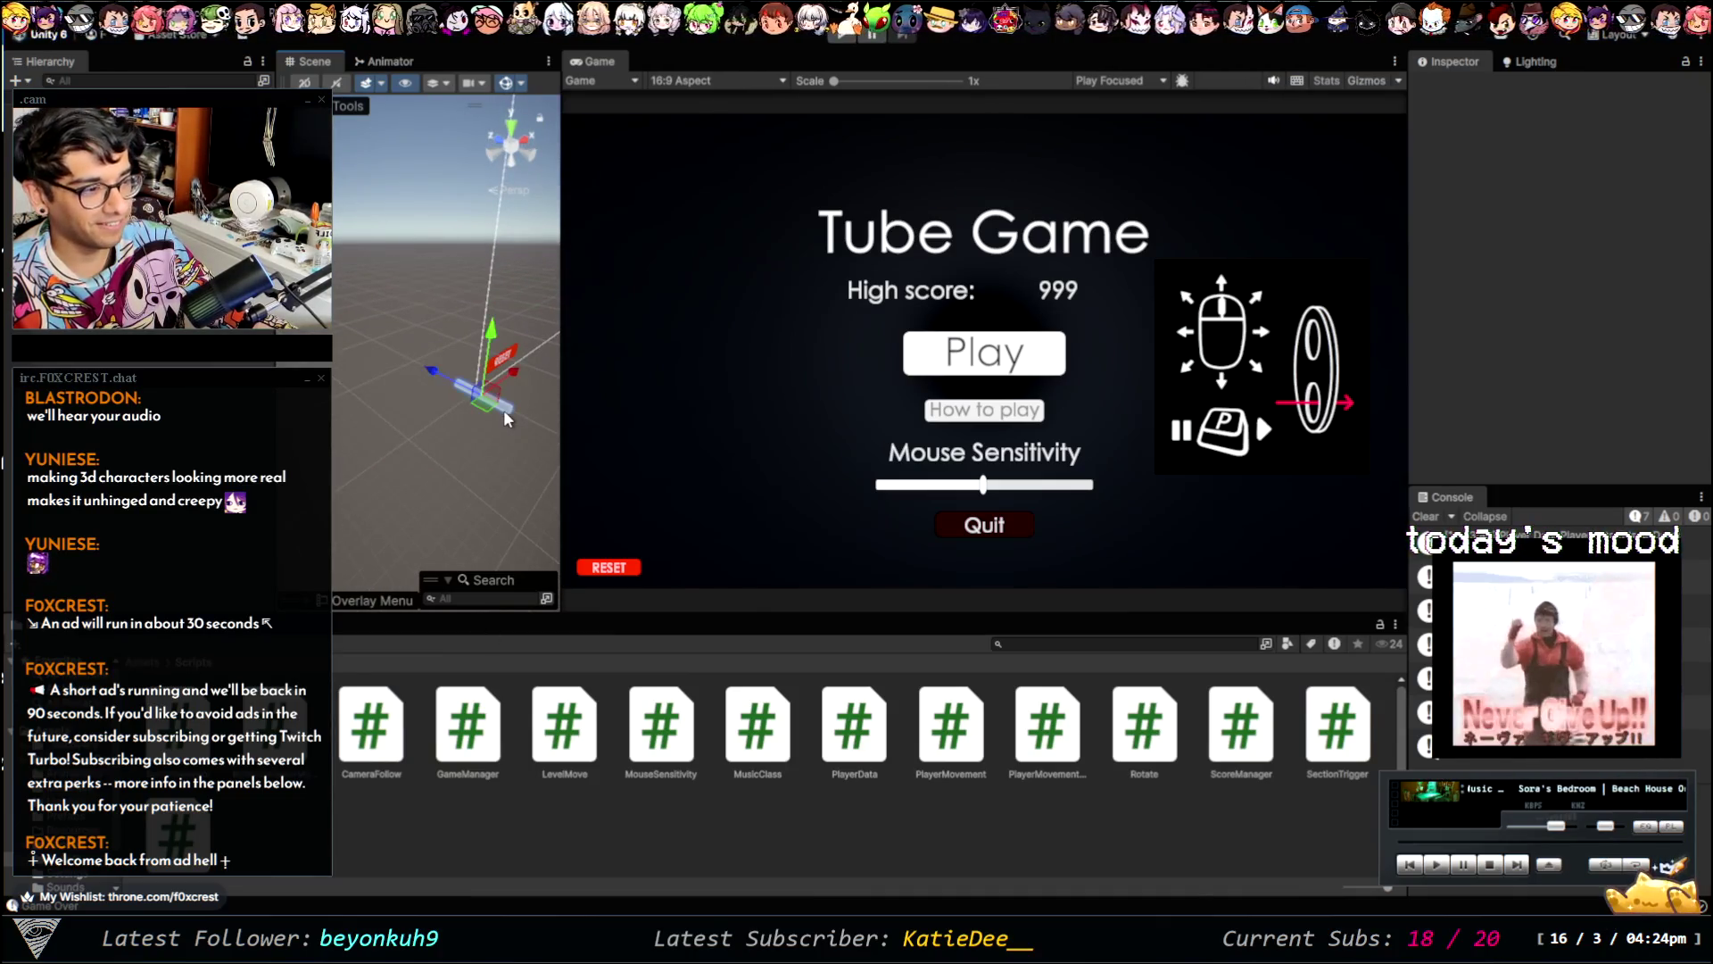
click(505, 411)
mouse_move(560, 406)
mouse_down()
mouse_move(888, 401)
mouse_move(691, 385)
mouse_up()
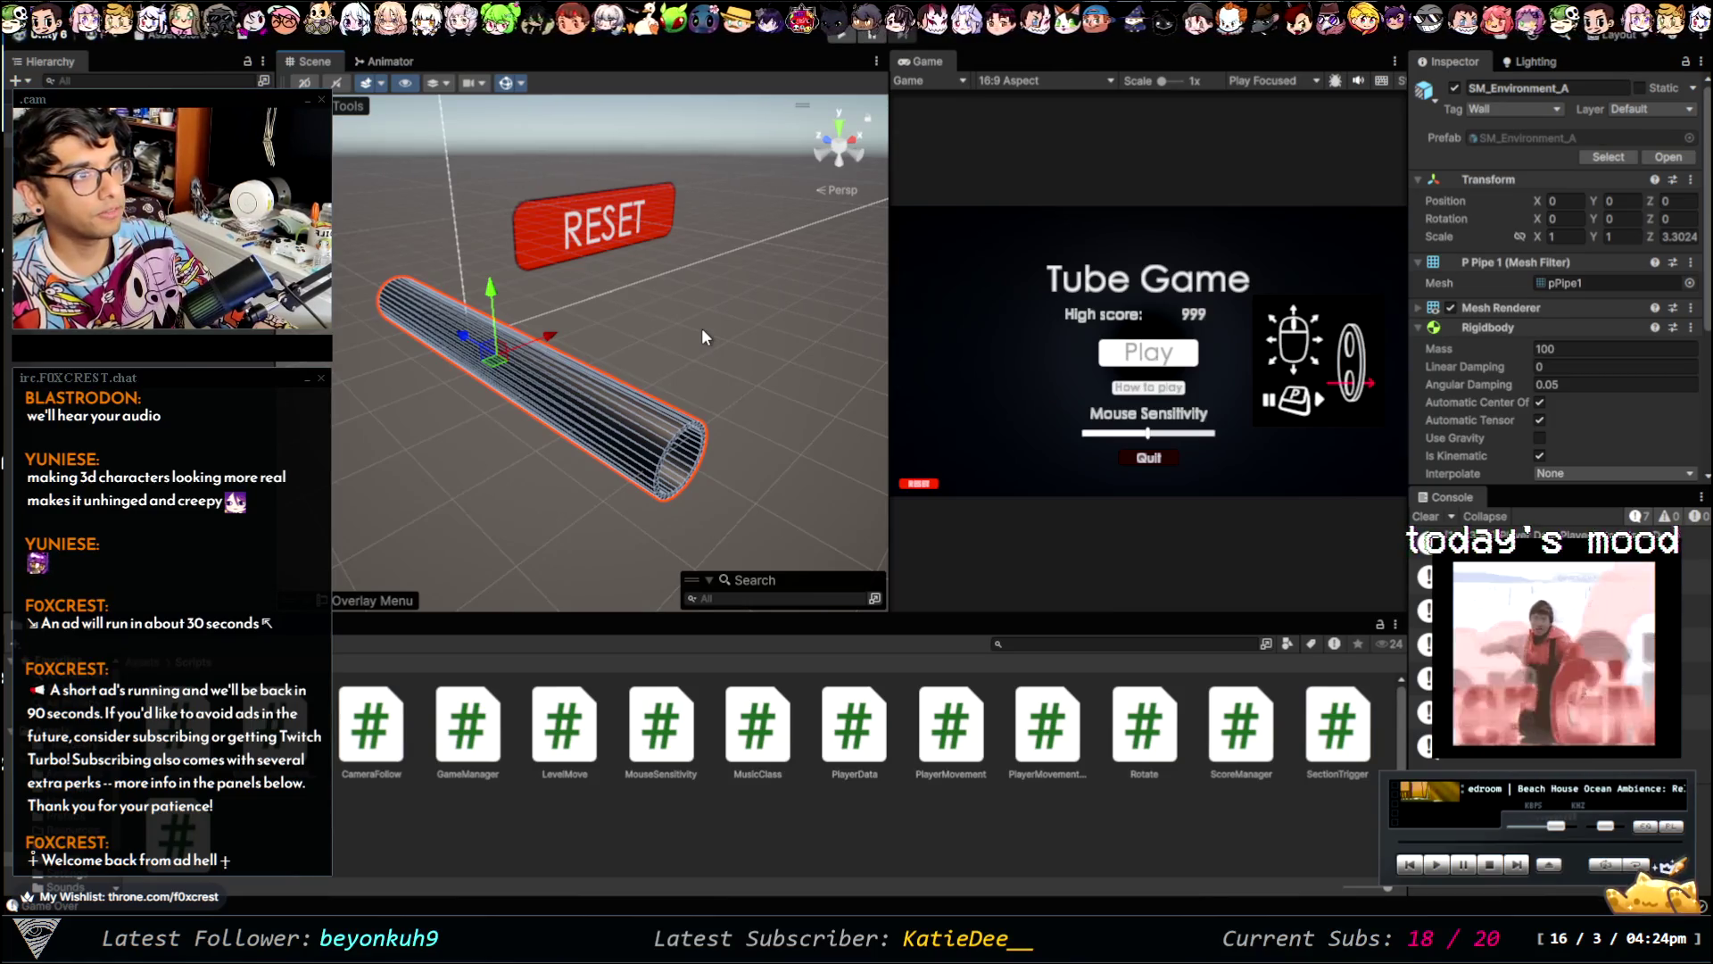
click(625, 536)
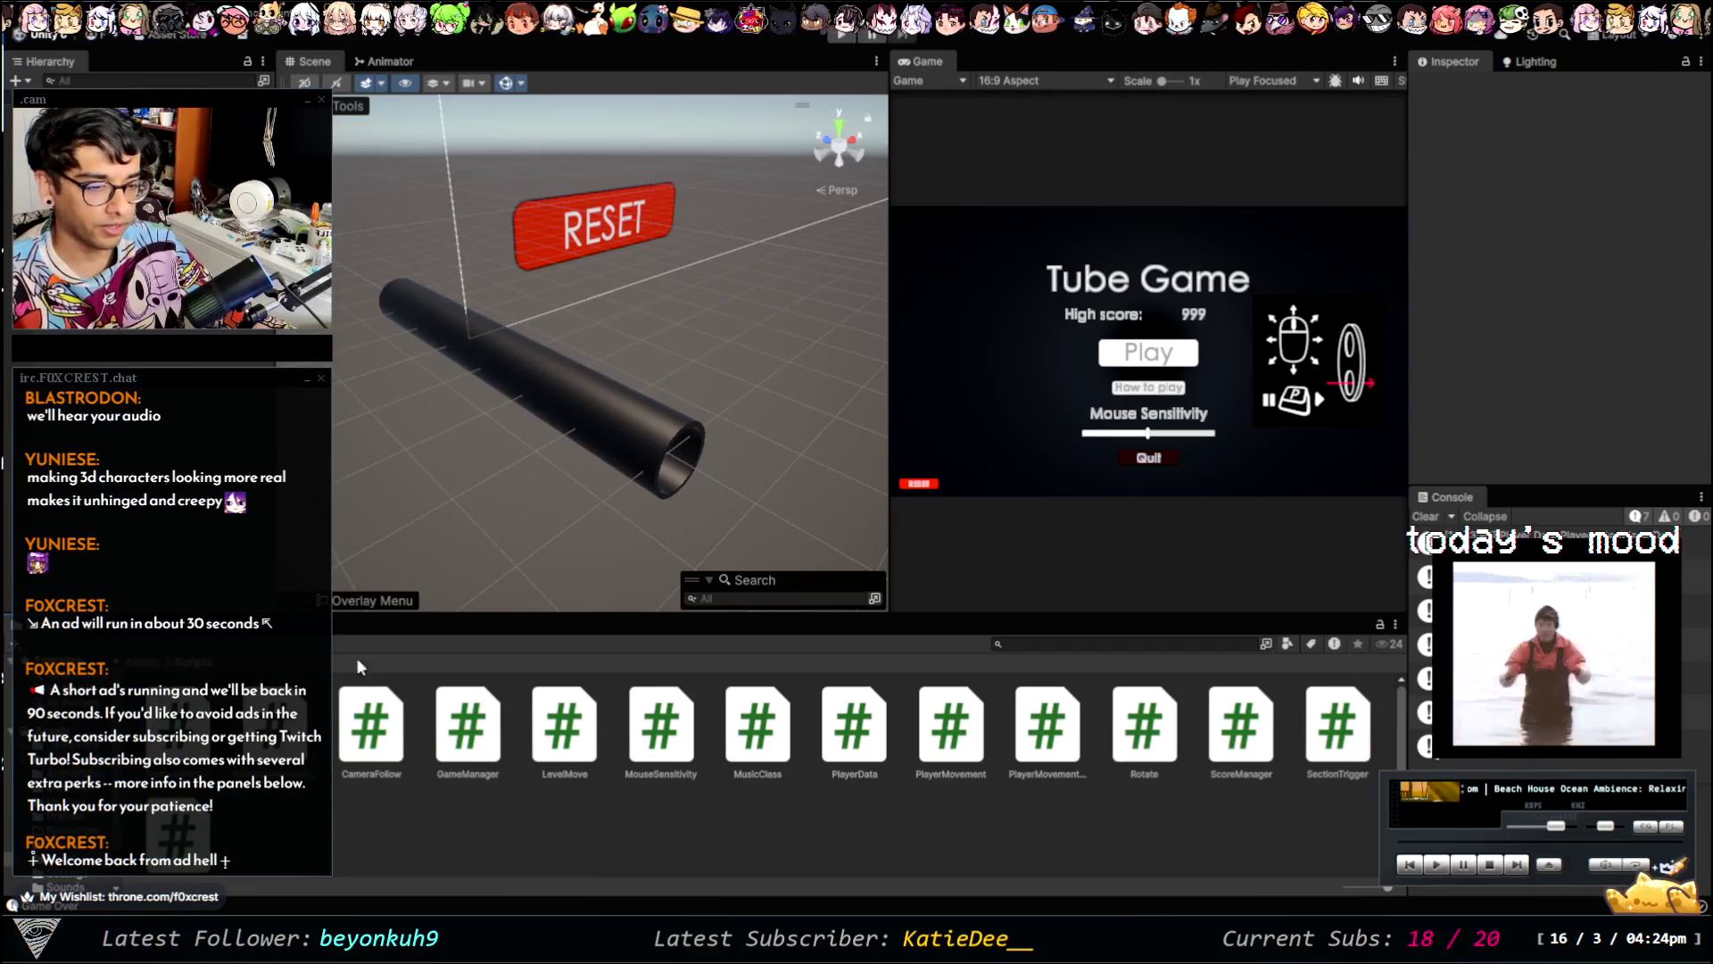
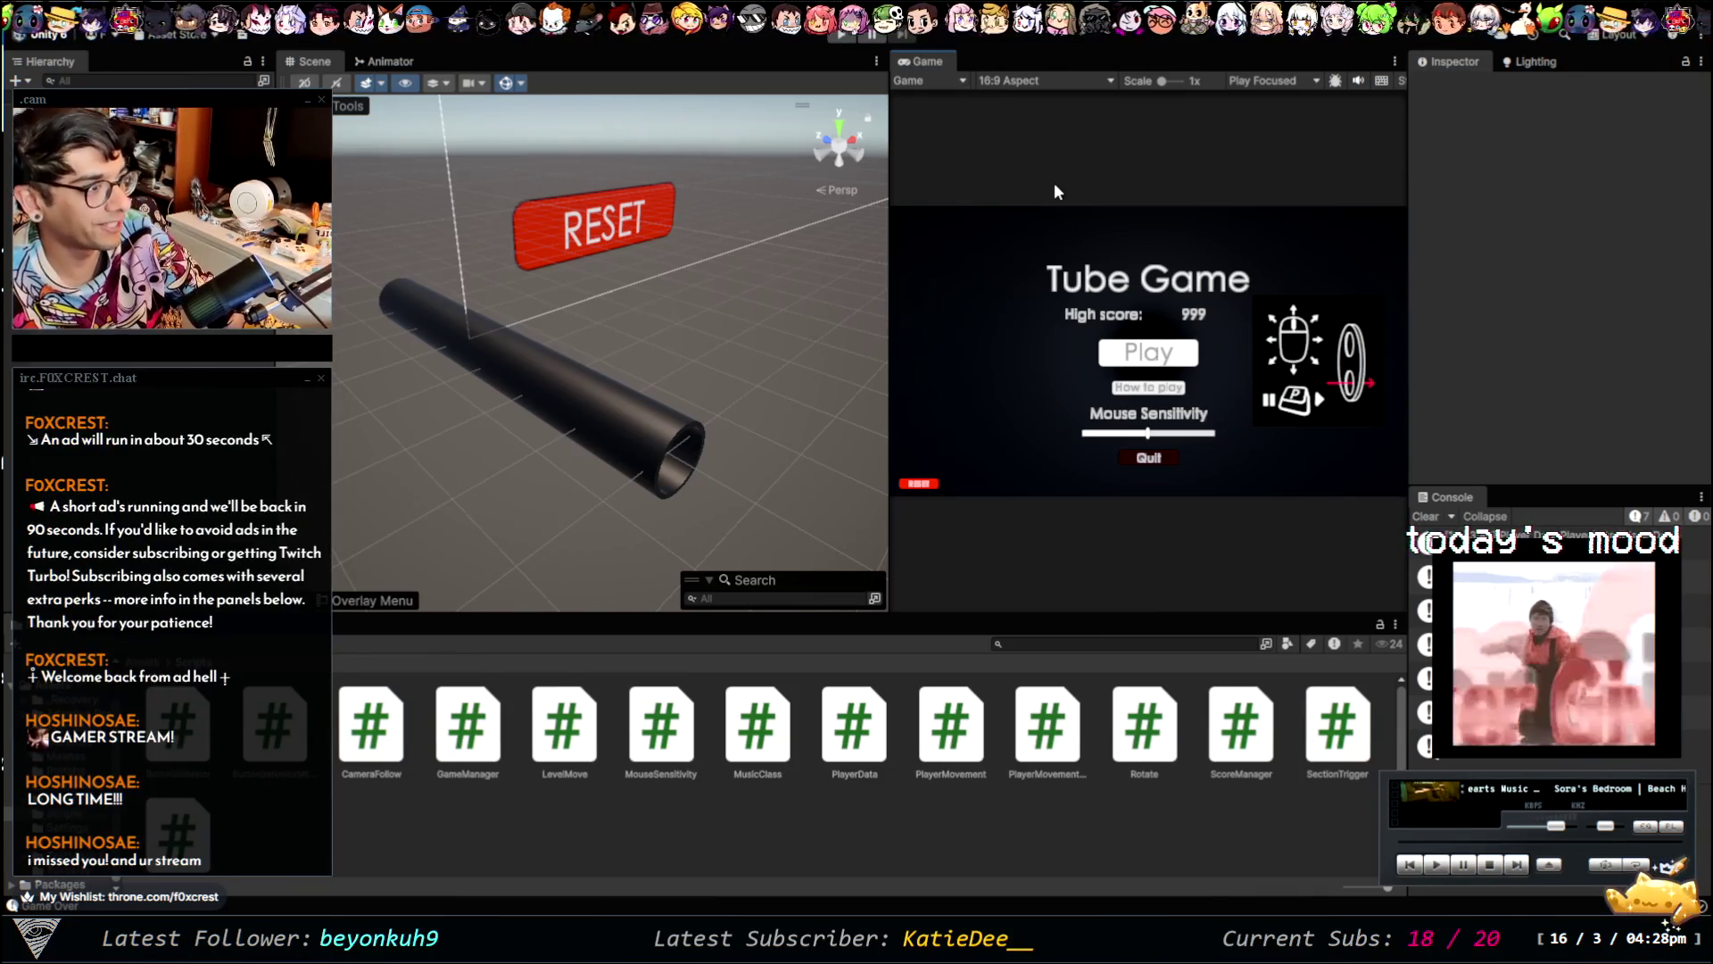
- Maximize the Game view and play a Tube Game round to Game Over, scoring 319
key(shift+space)
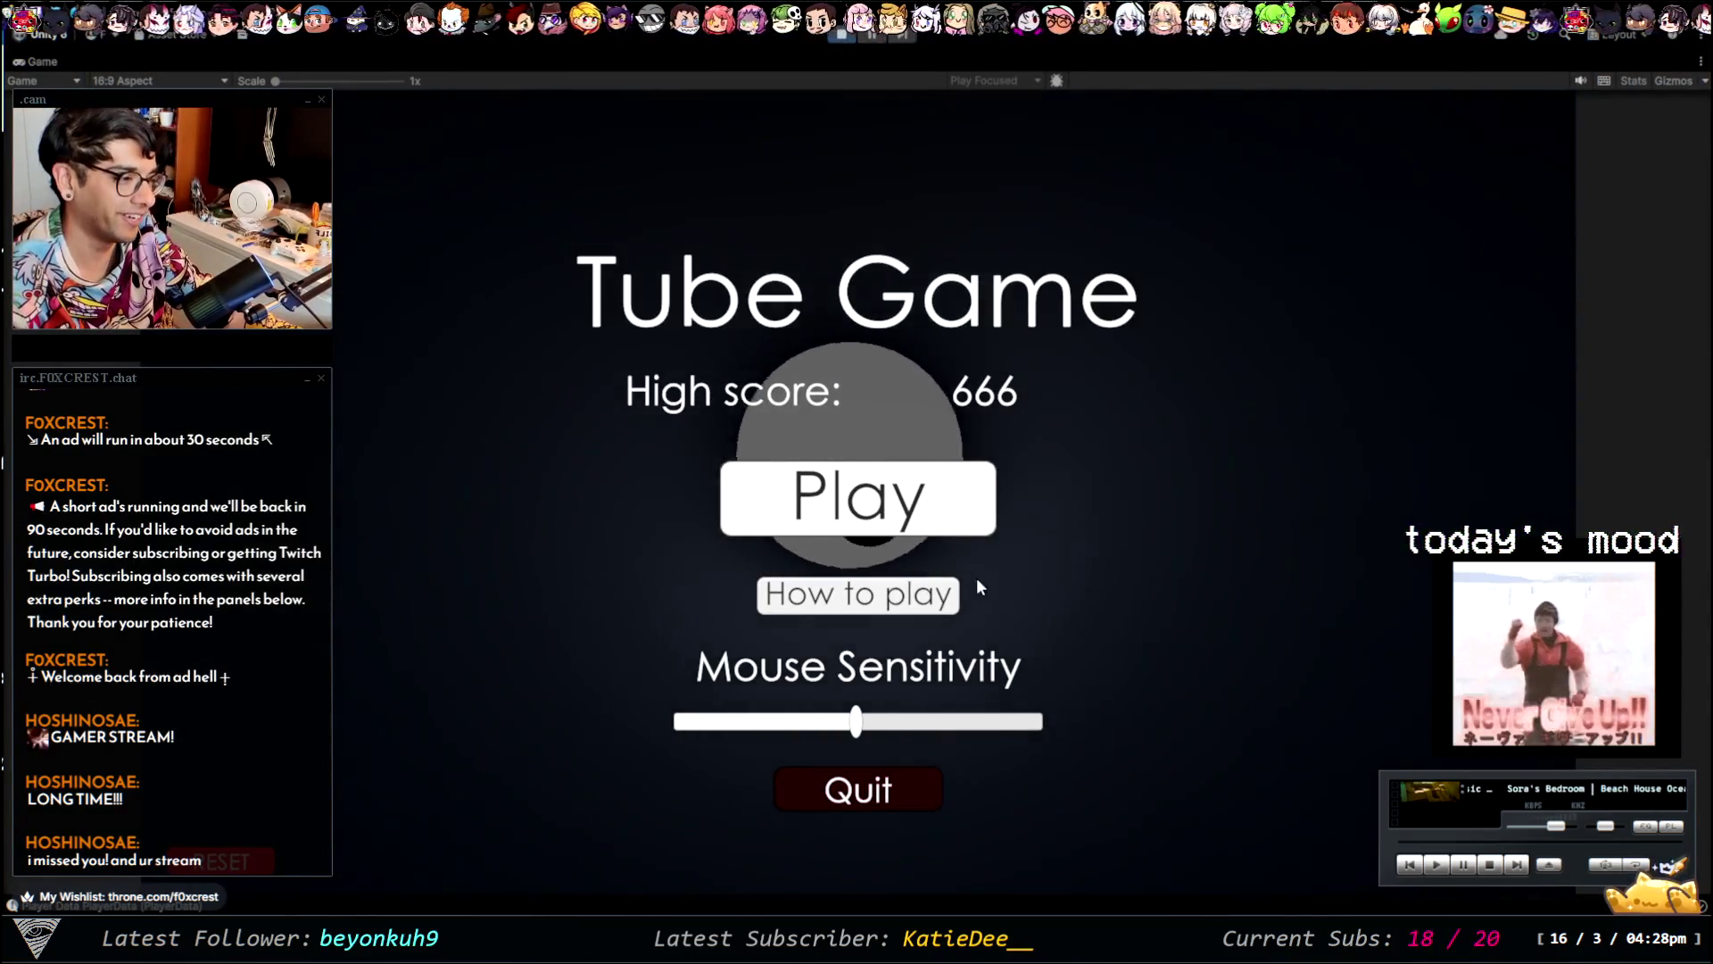
click(953, 481)
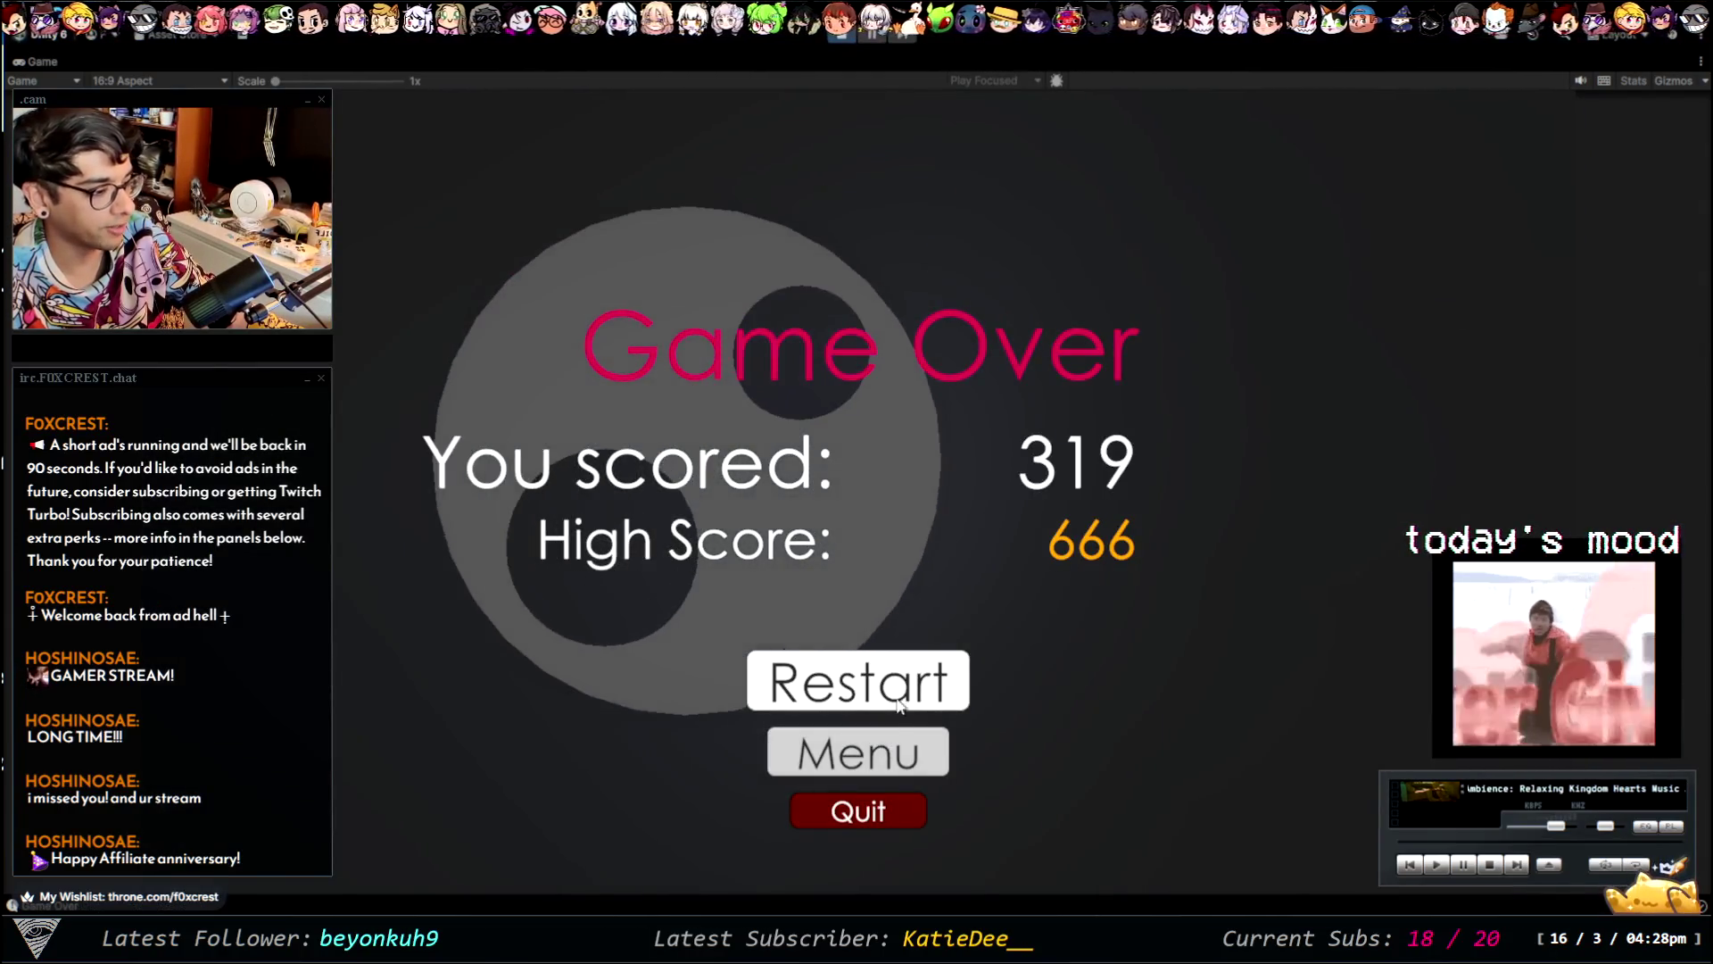
click(842, 35)
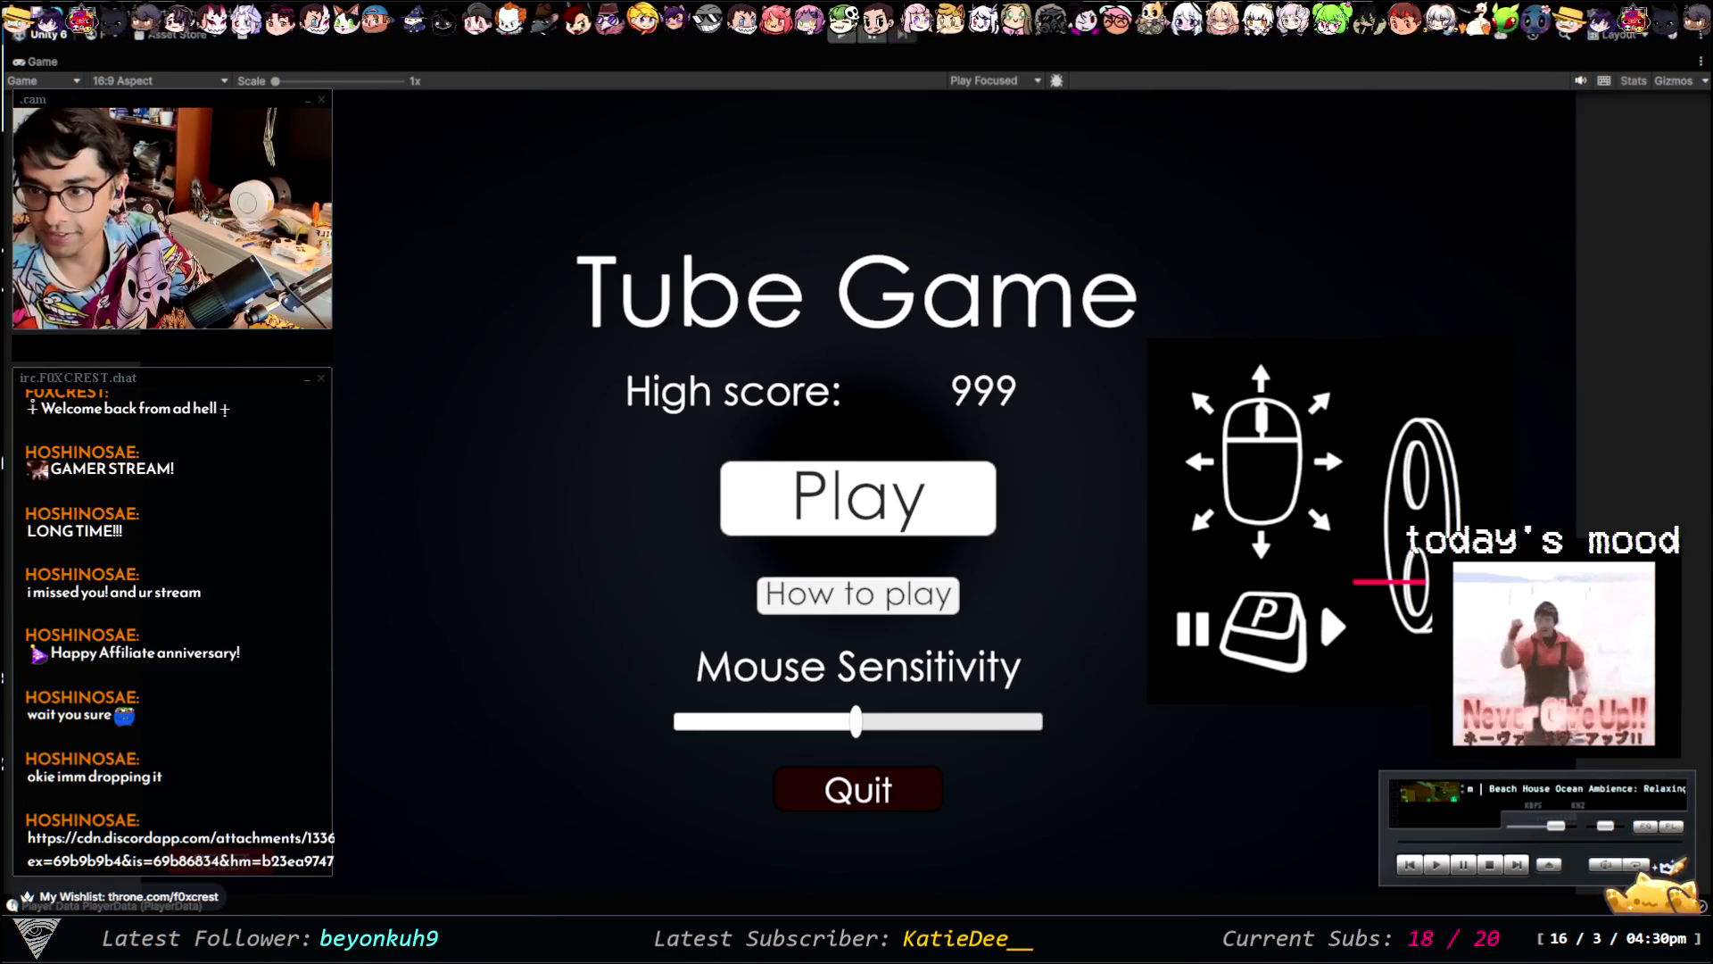
- Switch from Unity to the Chrome window showing the chibi illustration
key(alt+Tab)
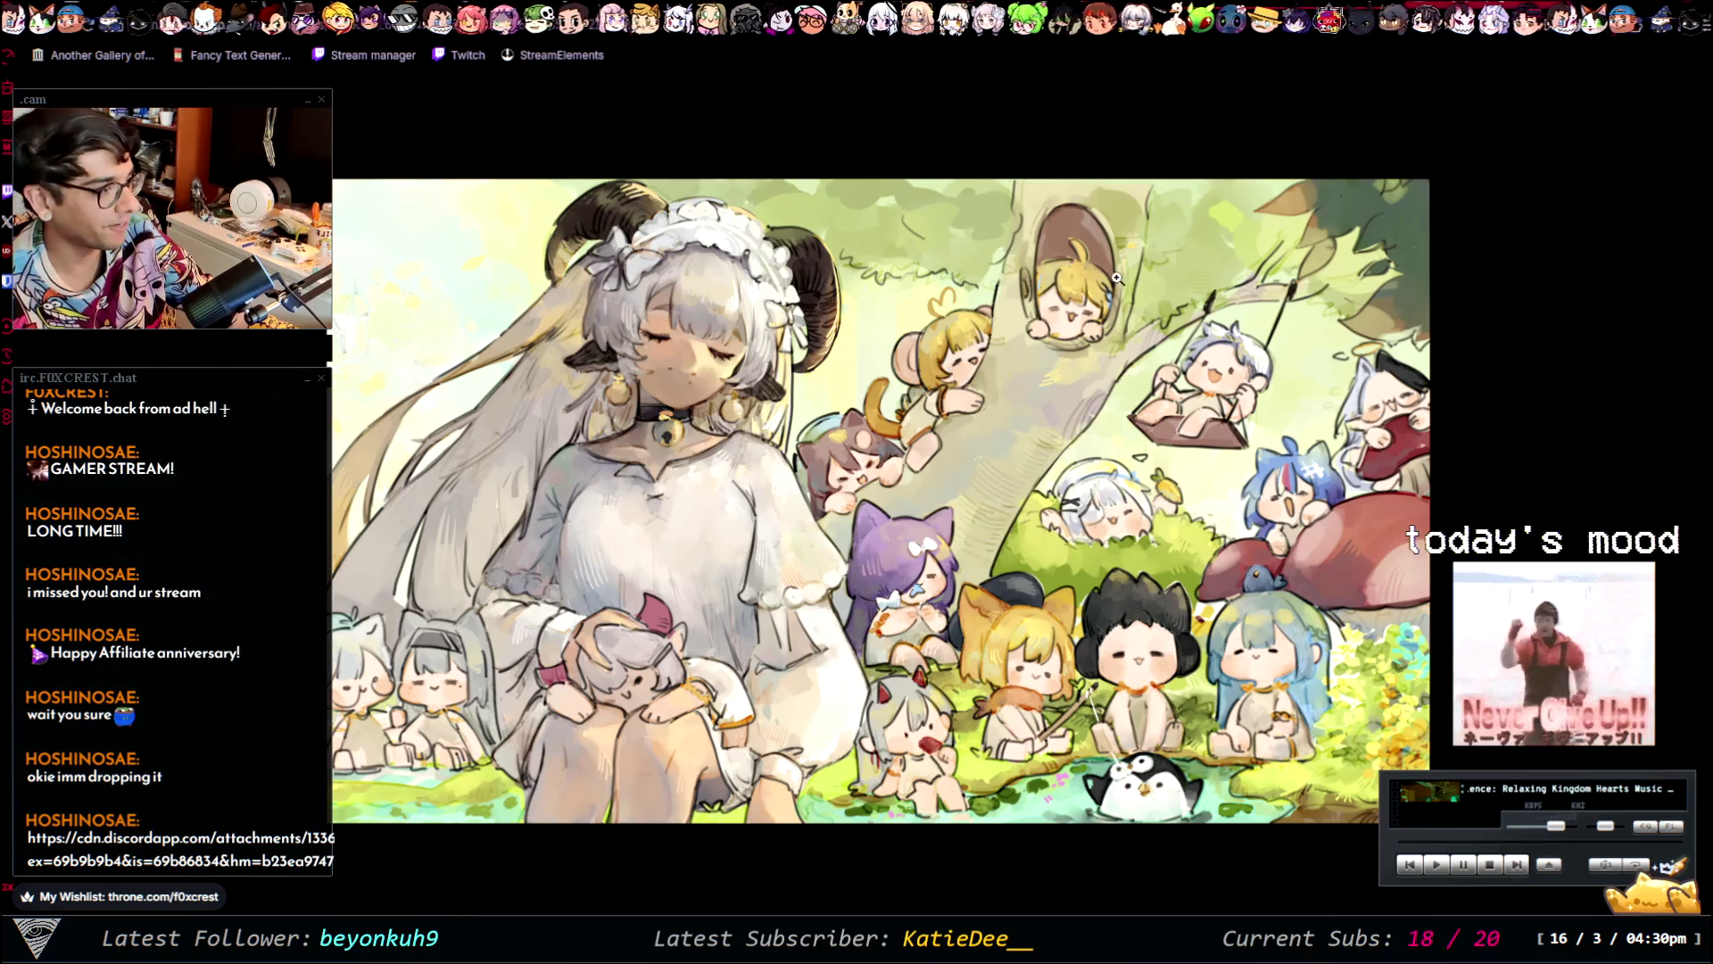
- Zoom the chibi illustration to full size, then fit it back to the window
click(993, 284)
click(994, 285)
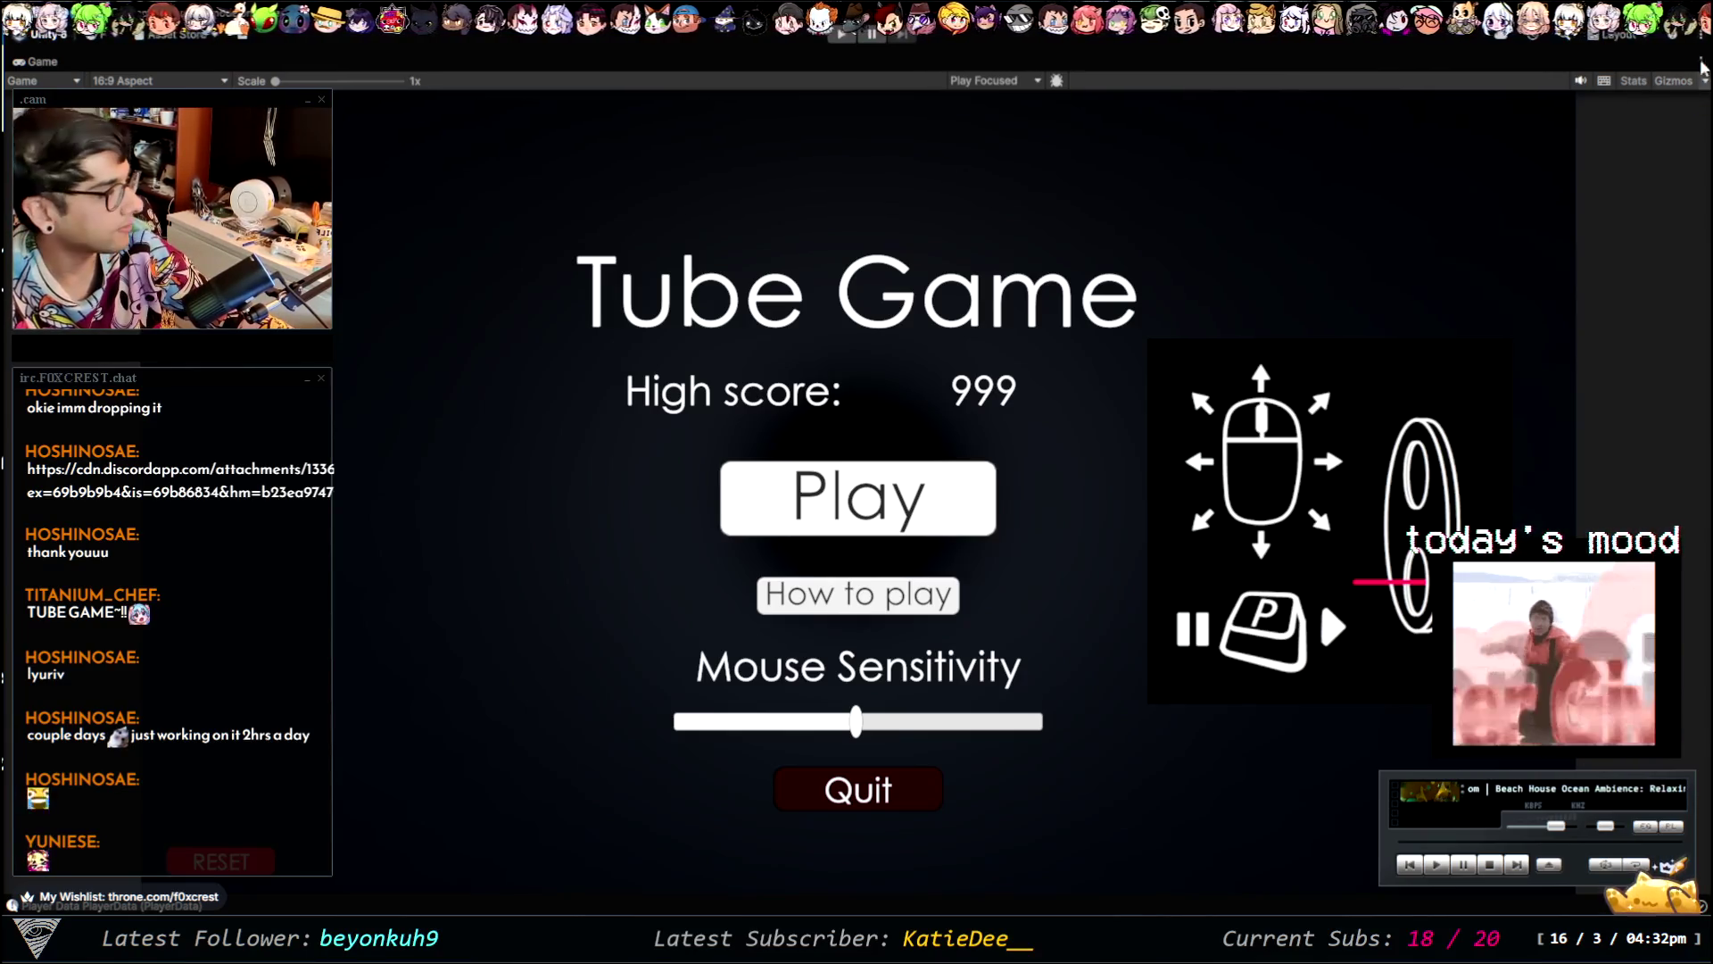
- Switch from the Unity Game view to the Paint design-notes board
key(alt+Tab)
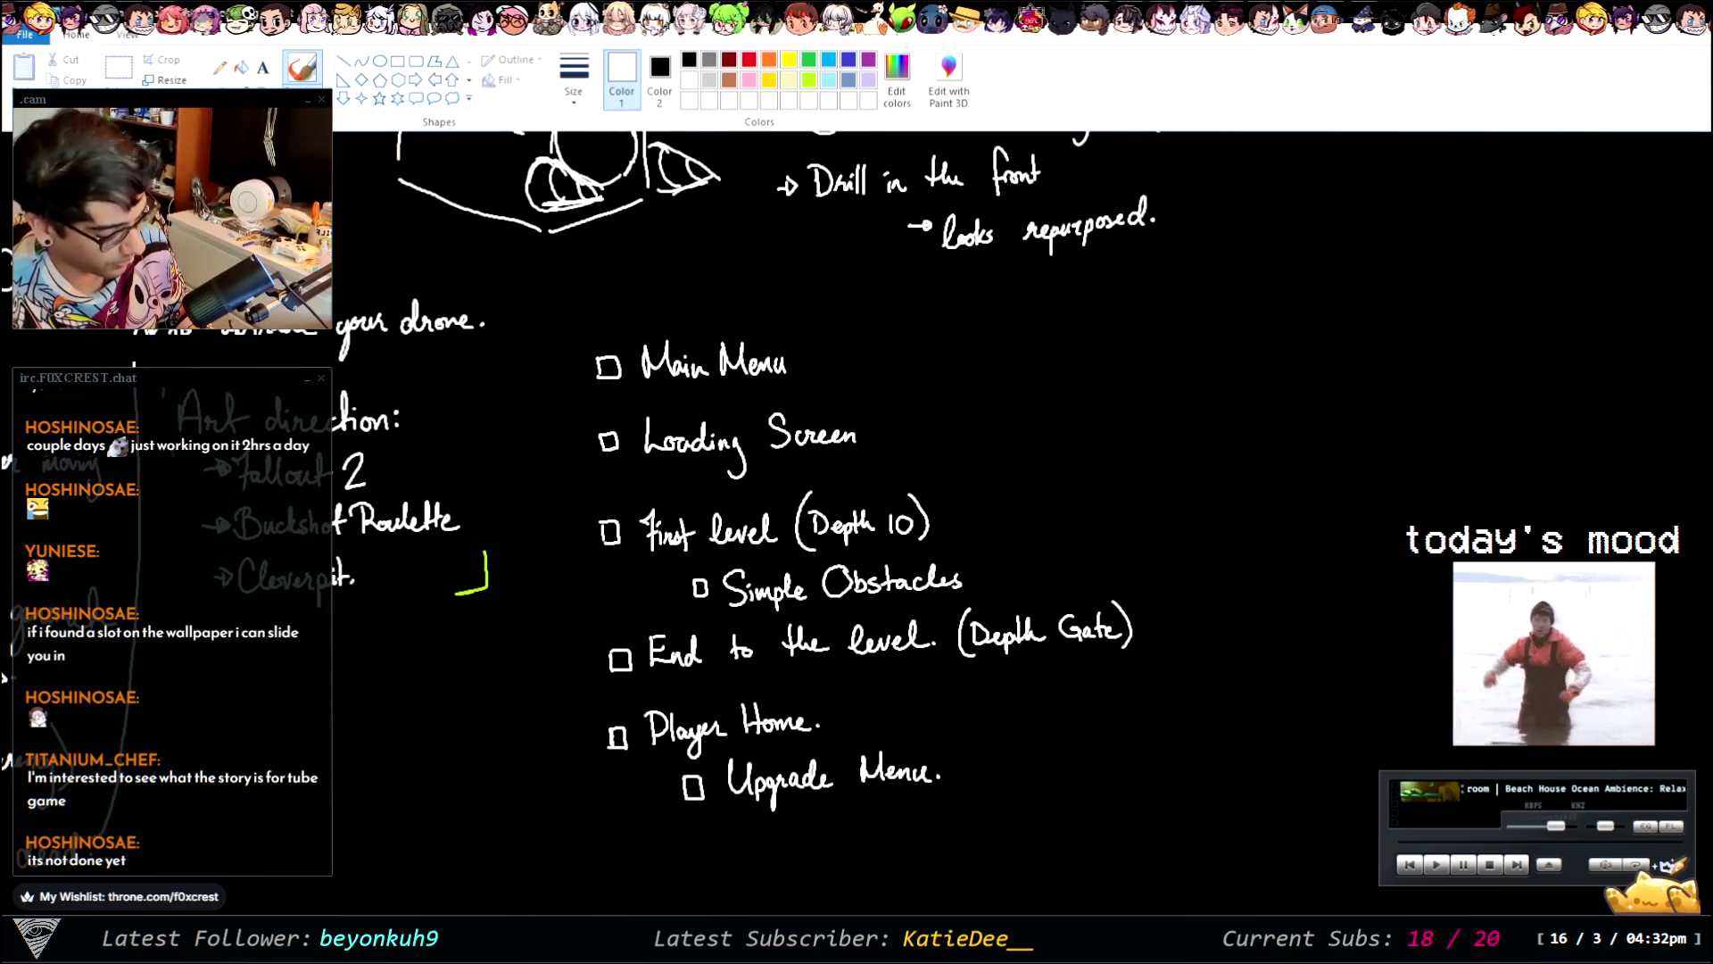
- Scroll through the Paint notes on levels, depths and story, then return to the illustration
scroll(857, 522, left, 7)
scroll(857, 522, up, 5)
scroll(856, 522, up, 2)
scroll(718, 832, up, 1)
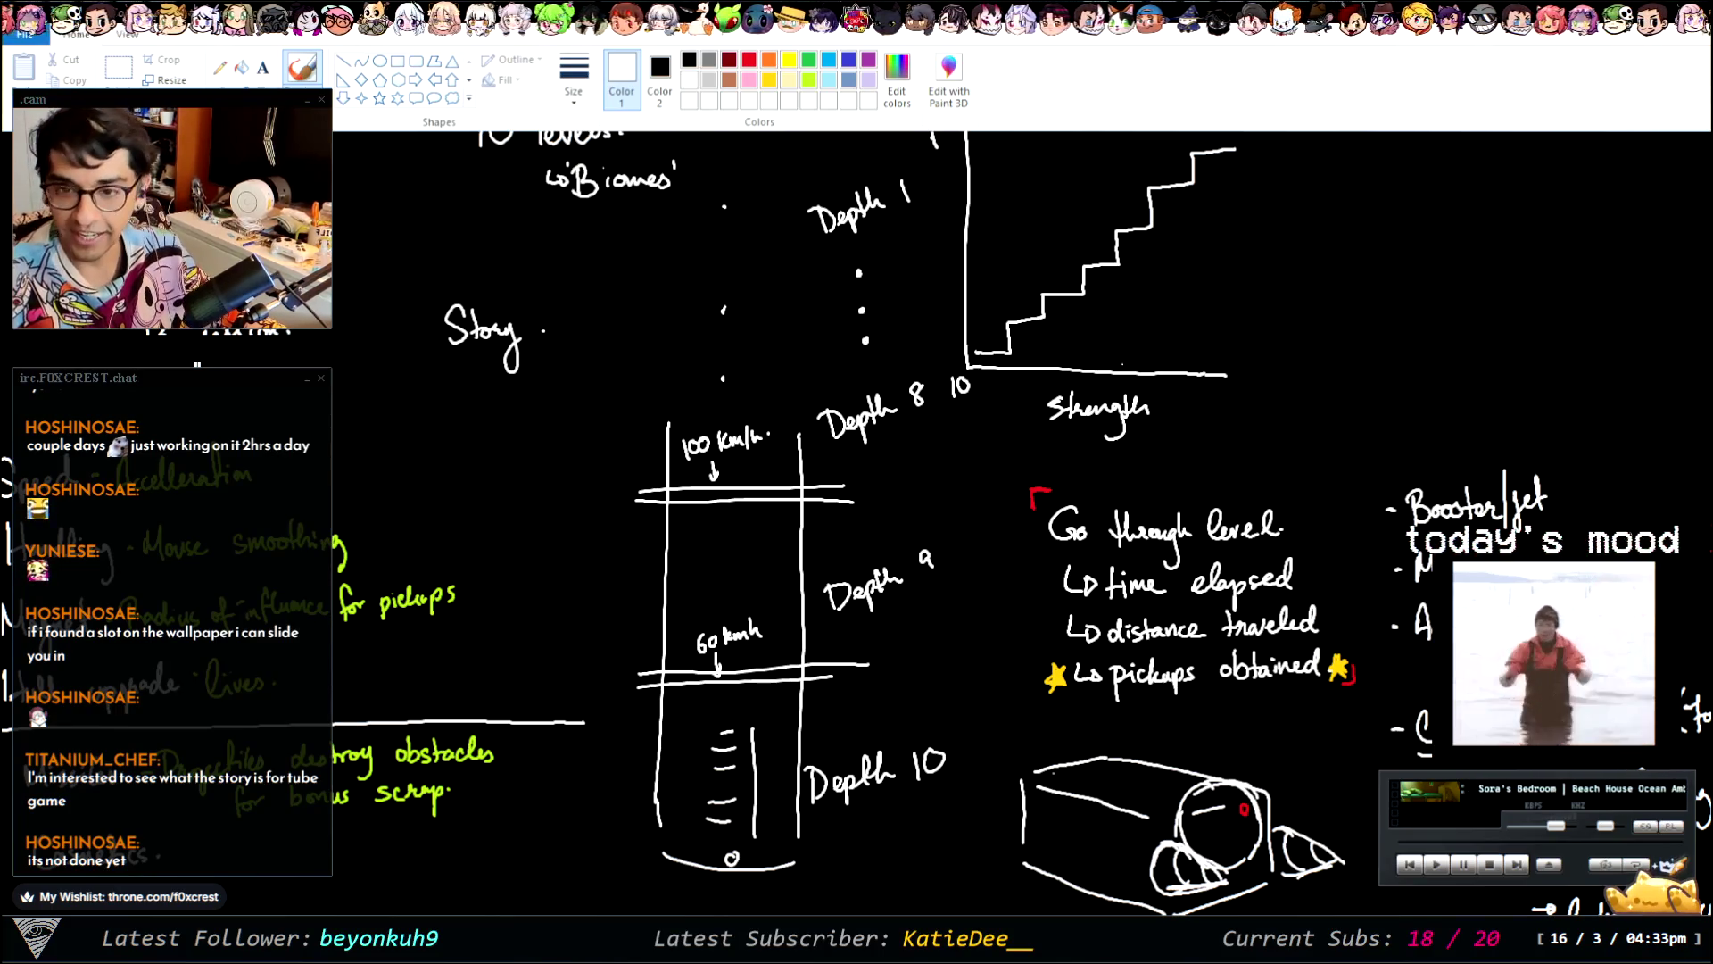
key(alt+Tab)
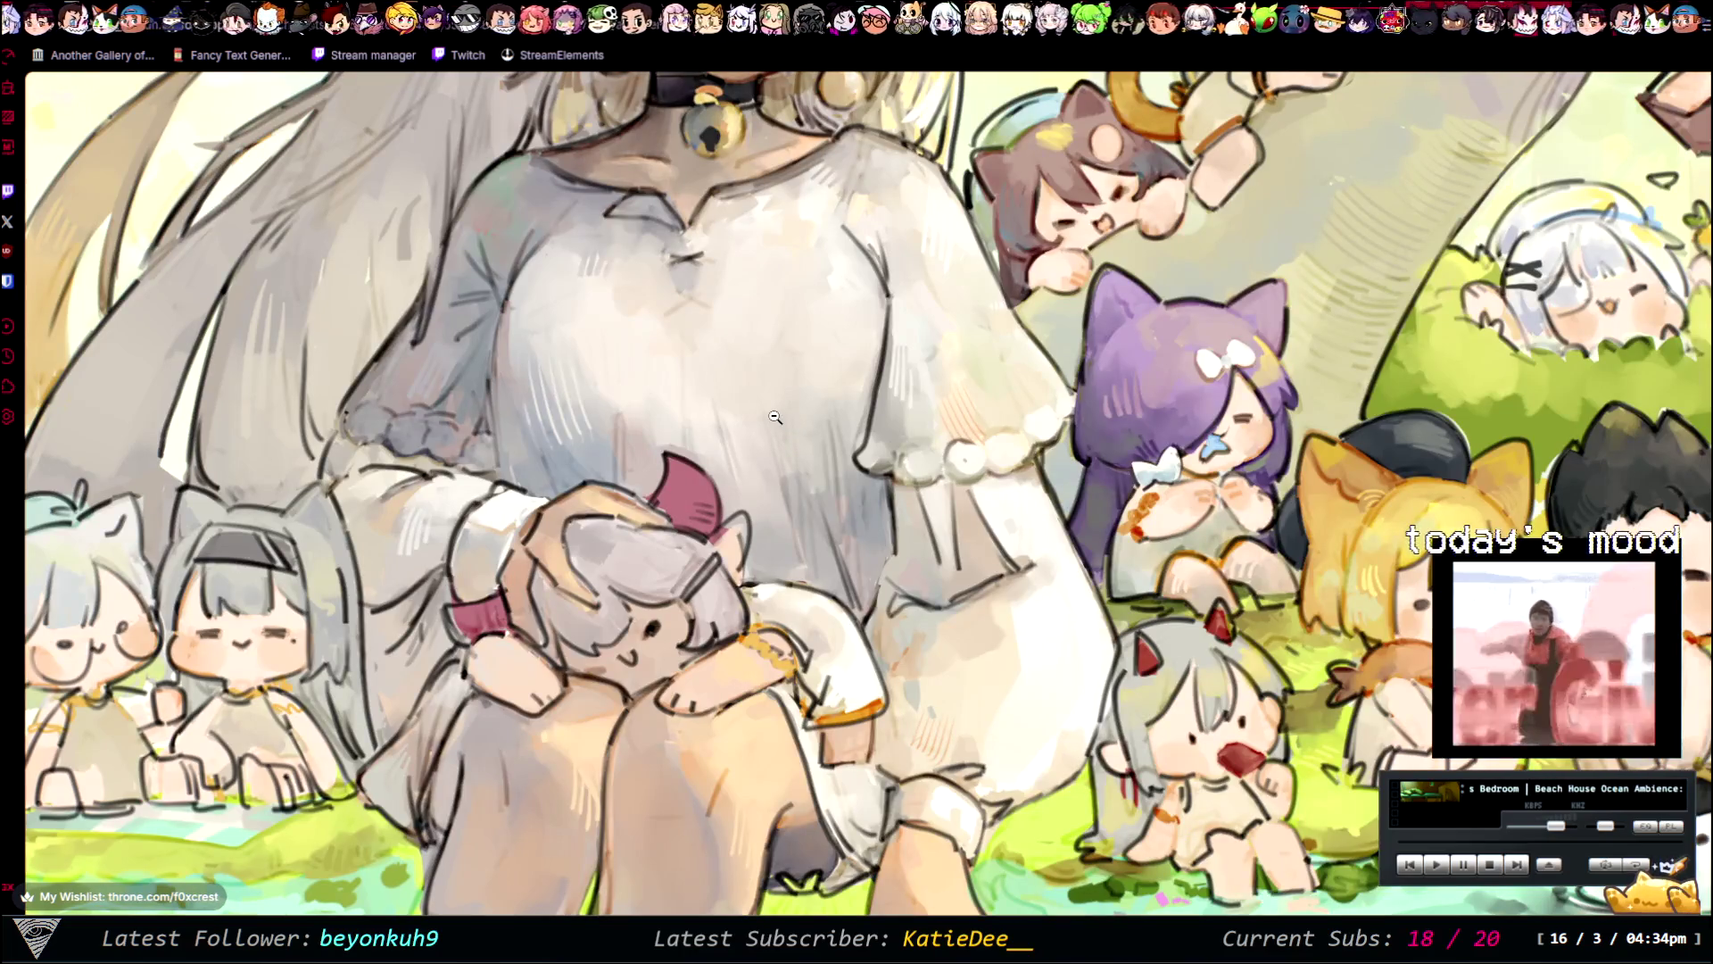
- Zoom into the chibi characters, pan around the close-up, then fit the image back
click(1061, 482)
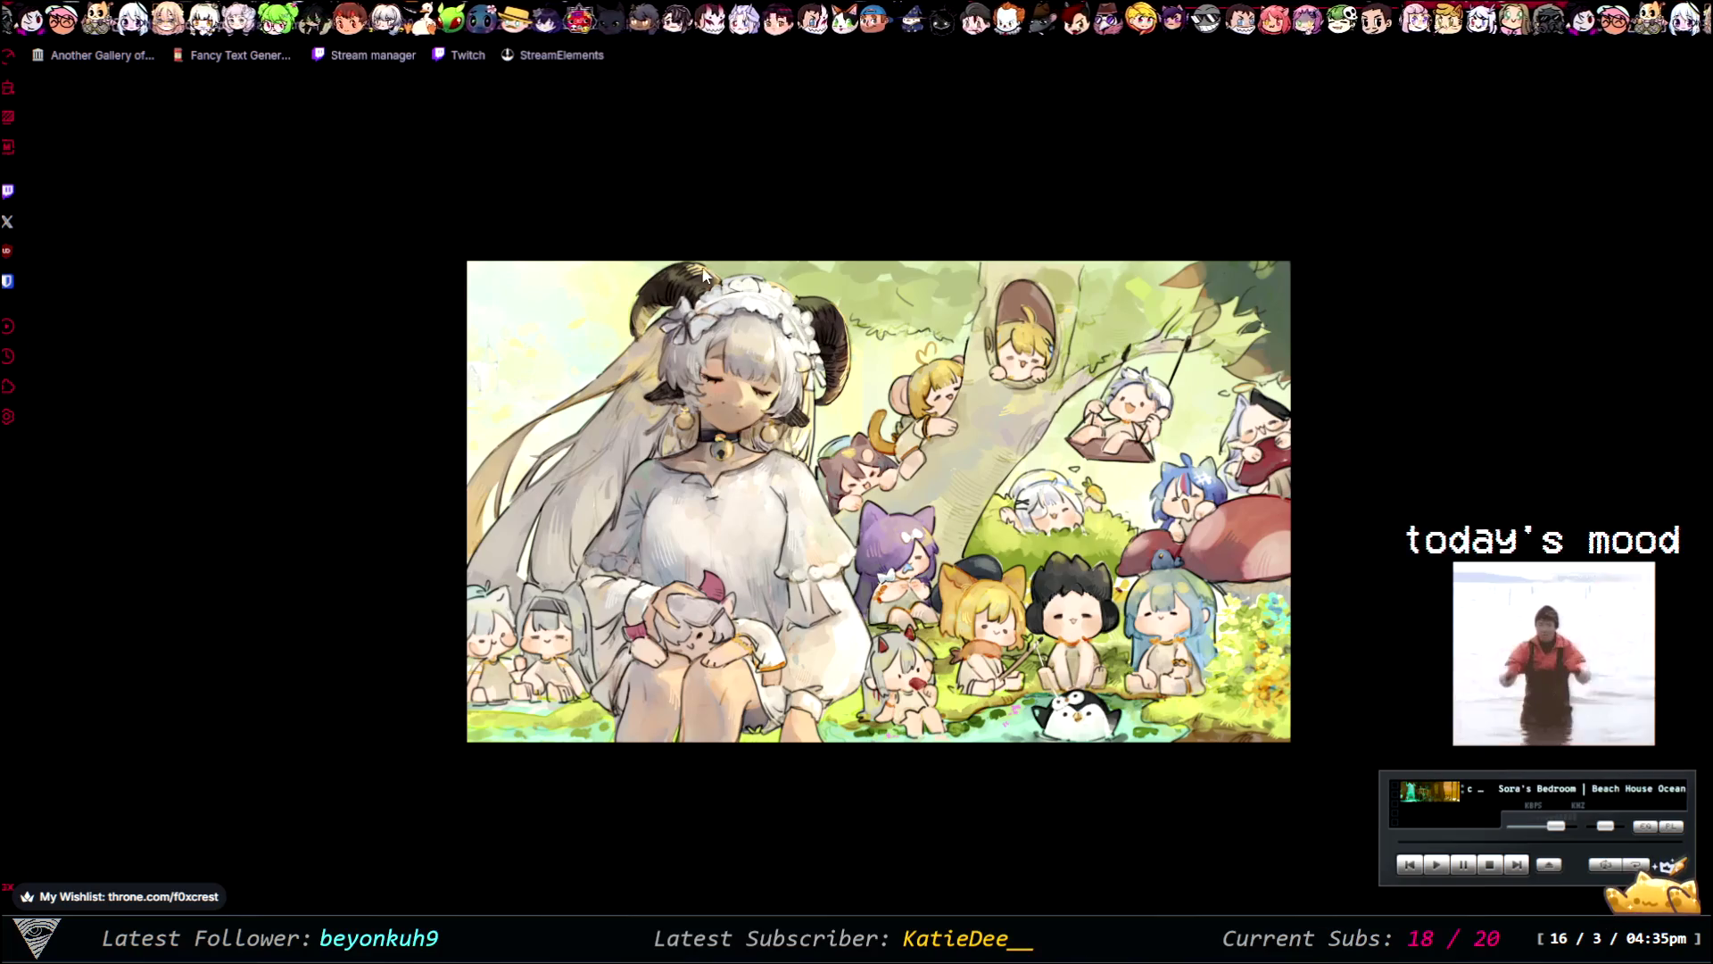
click(1304, 409)
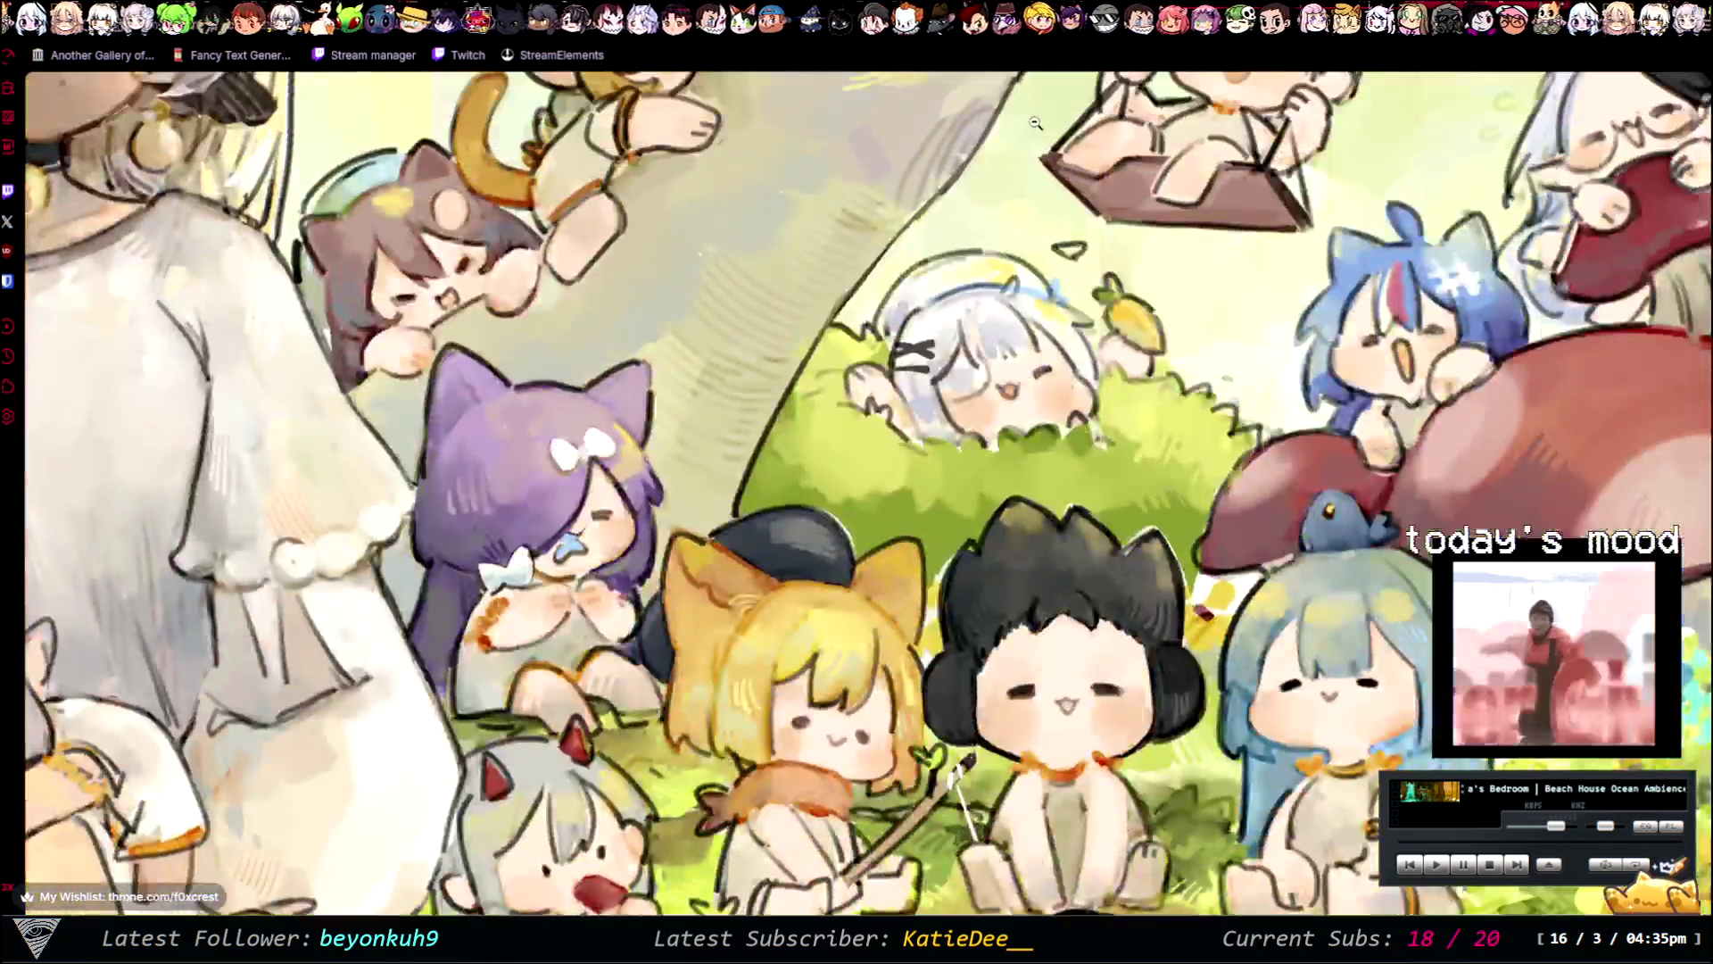
scroll(1053, 196, up, 4)
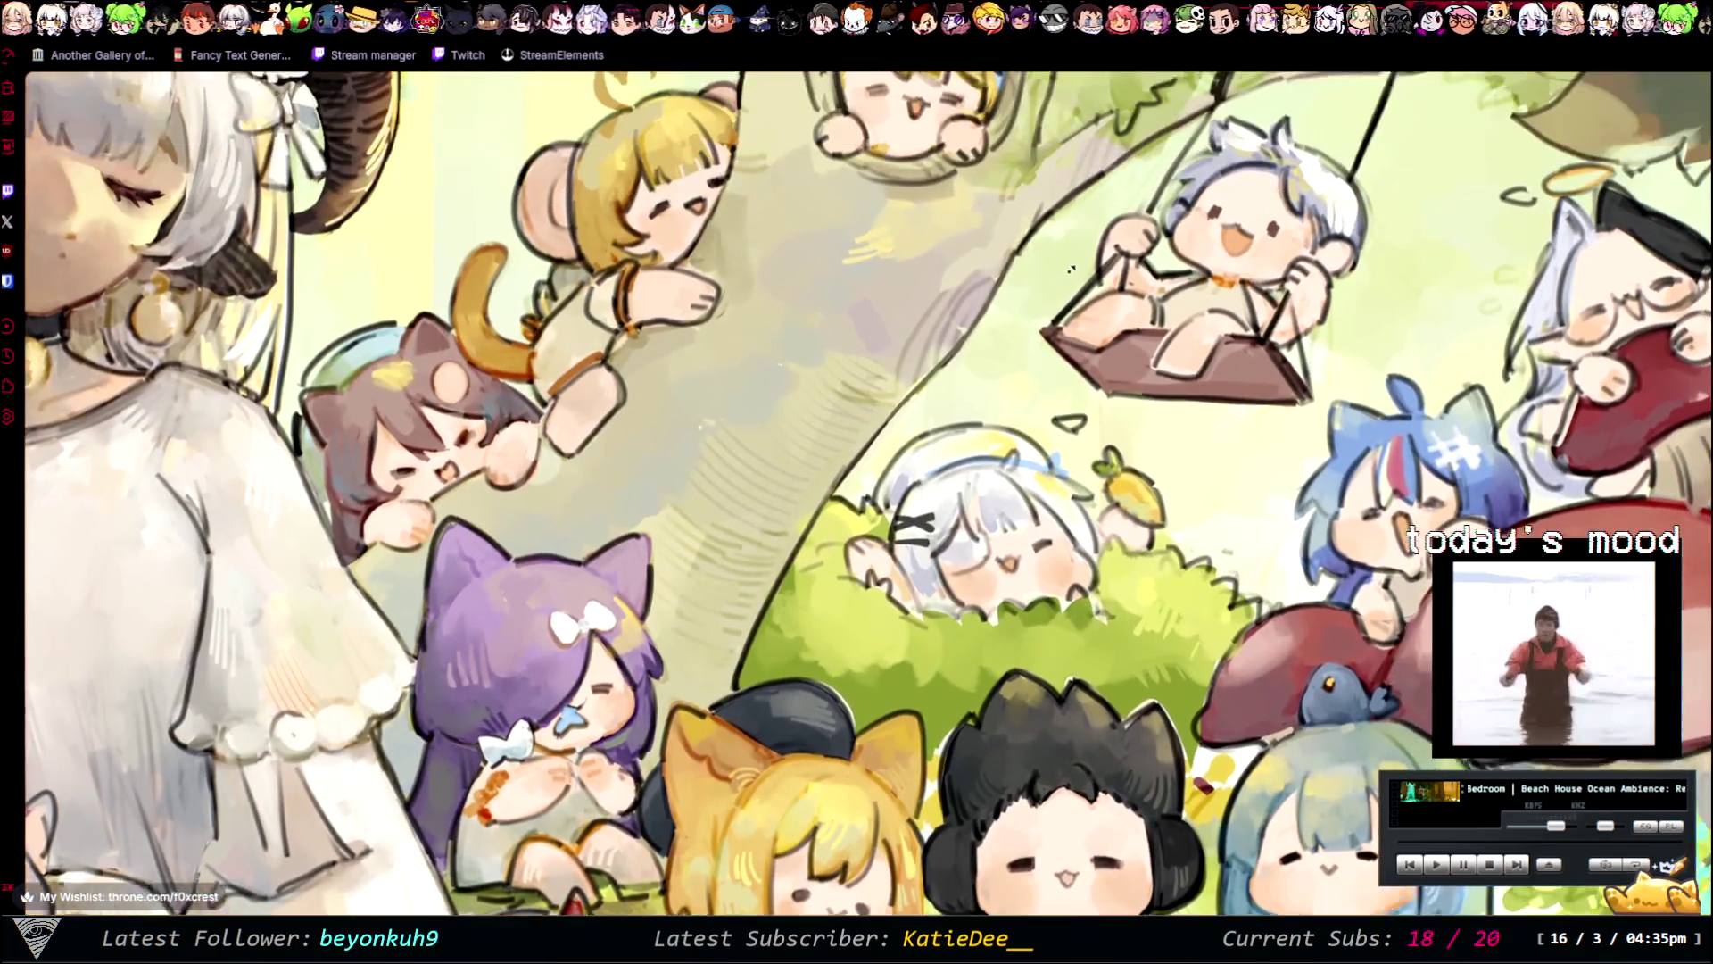
scroll(594, 550, down, 3)
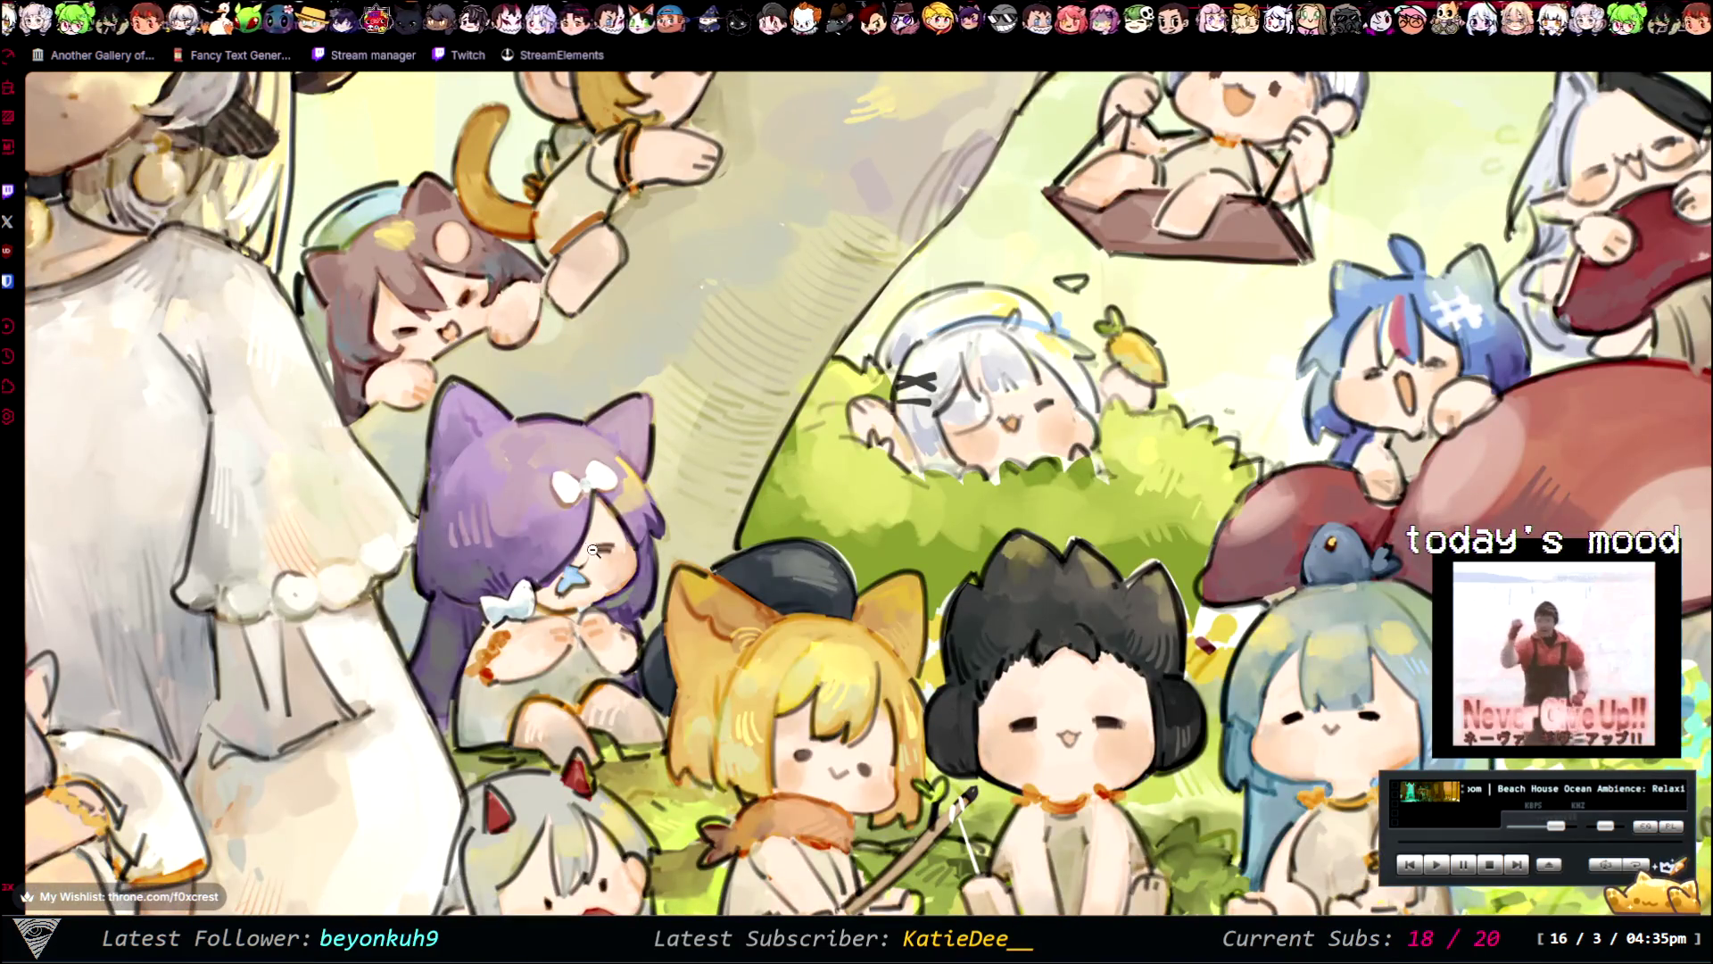
scroll(1068, 409, up, 1)
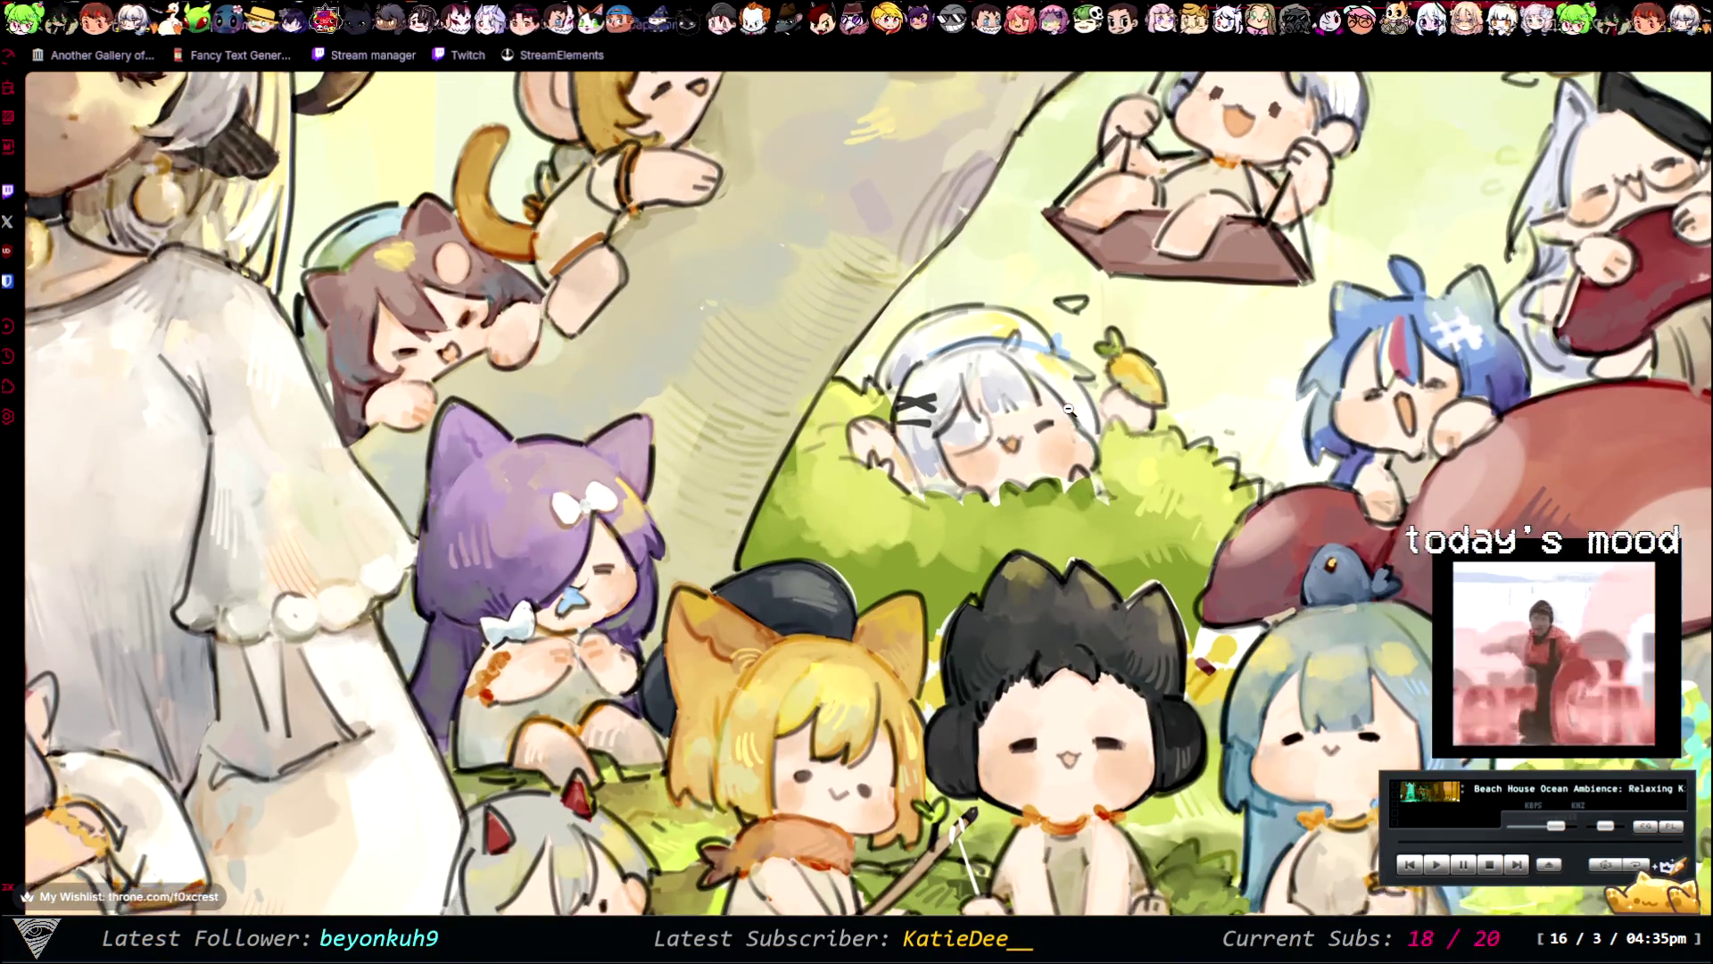
scroll(1069, 409, up, 1)
scroll(1142, 464, up, 1)
scroll(1249, 554, up, 3)
scroll(1372, 638, up, 4)
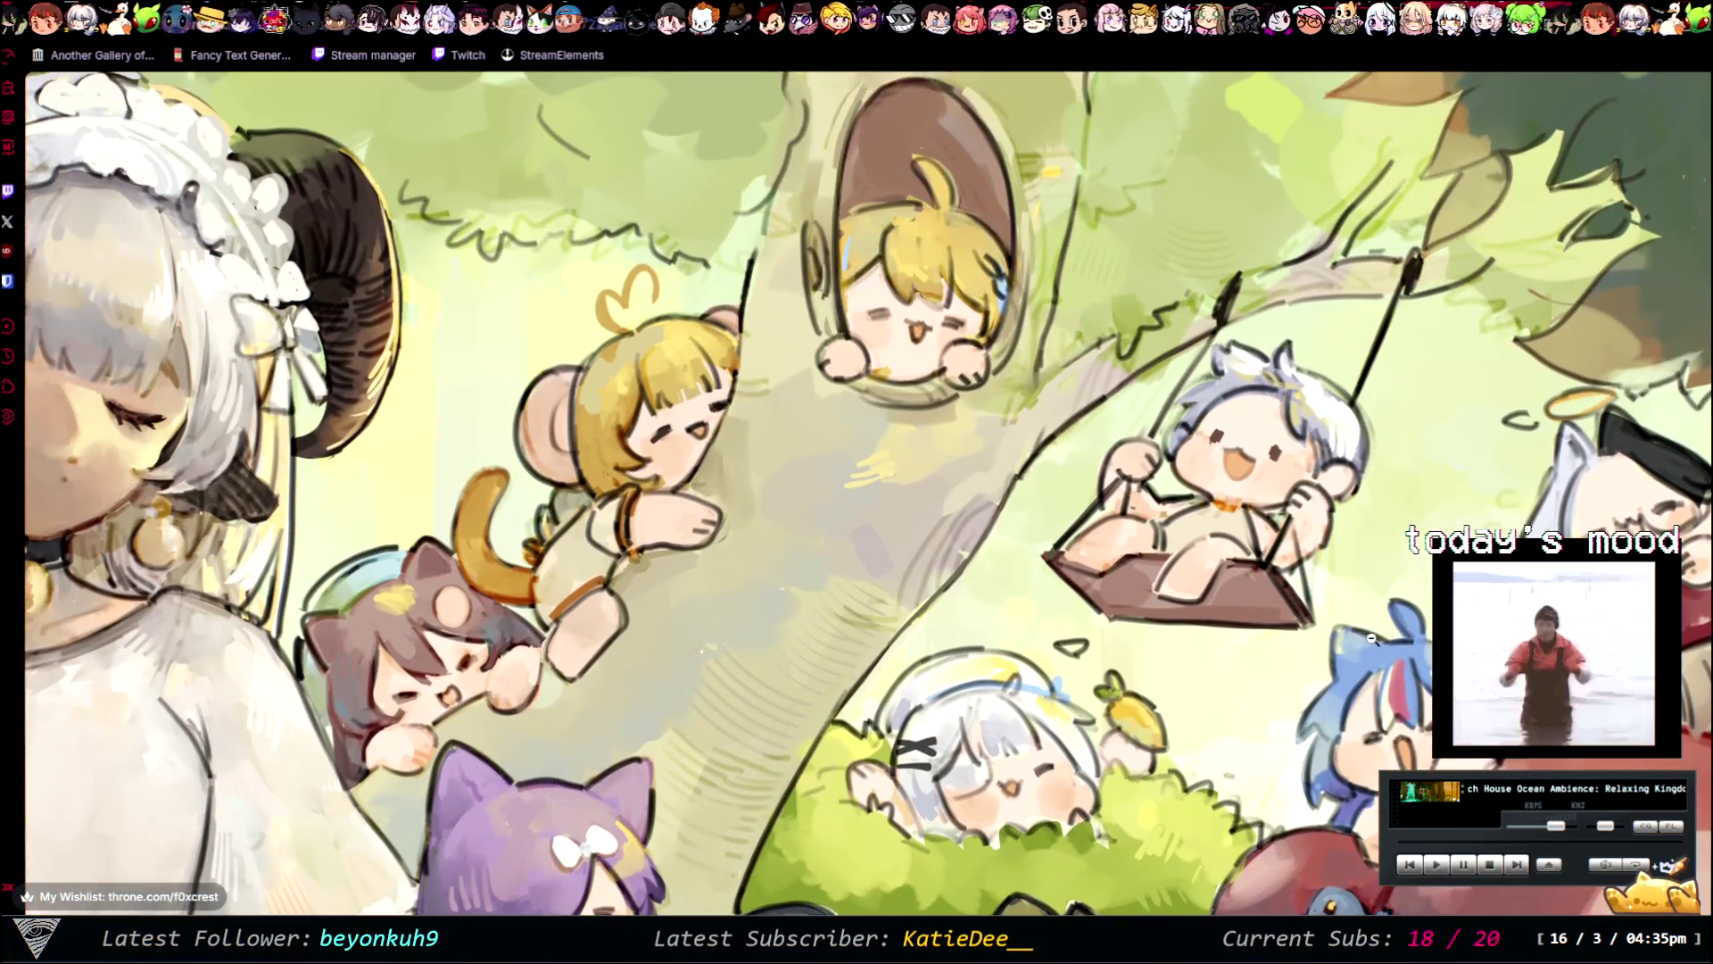
scroll(1371, 638, up, 1)
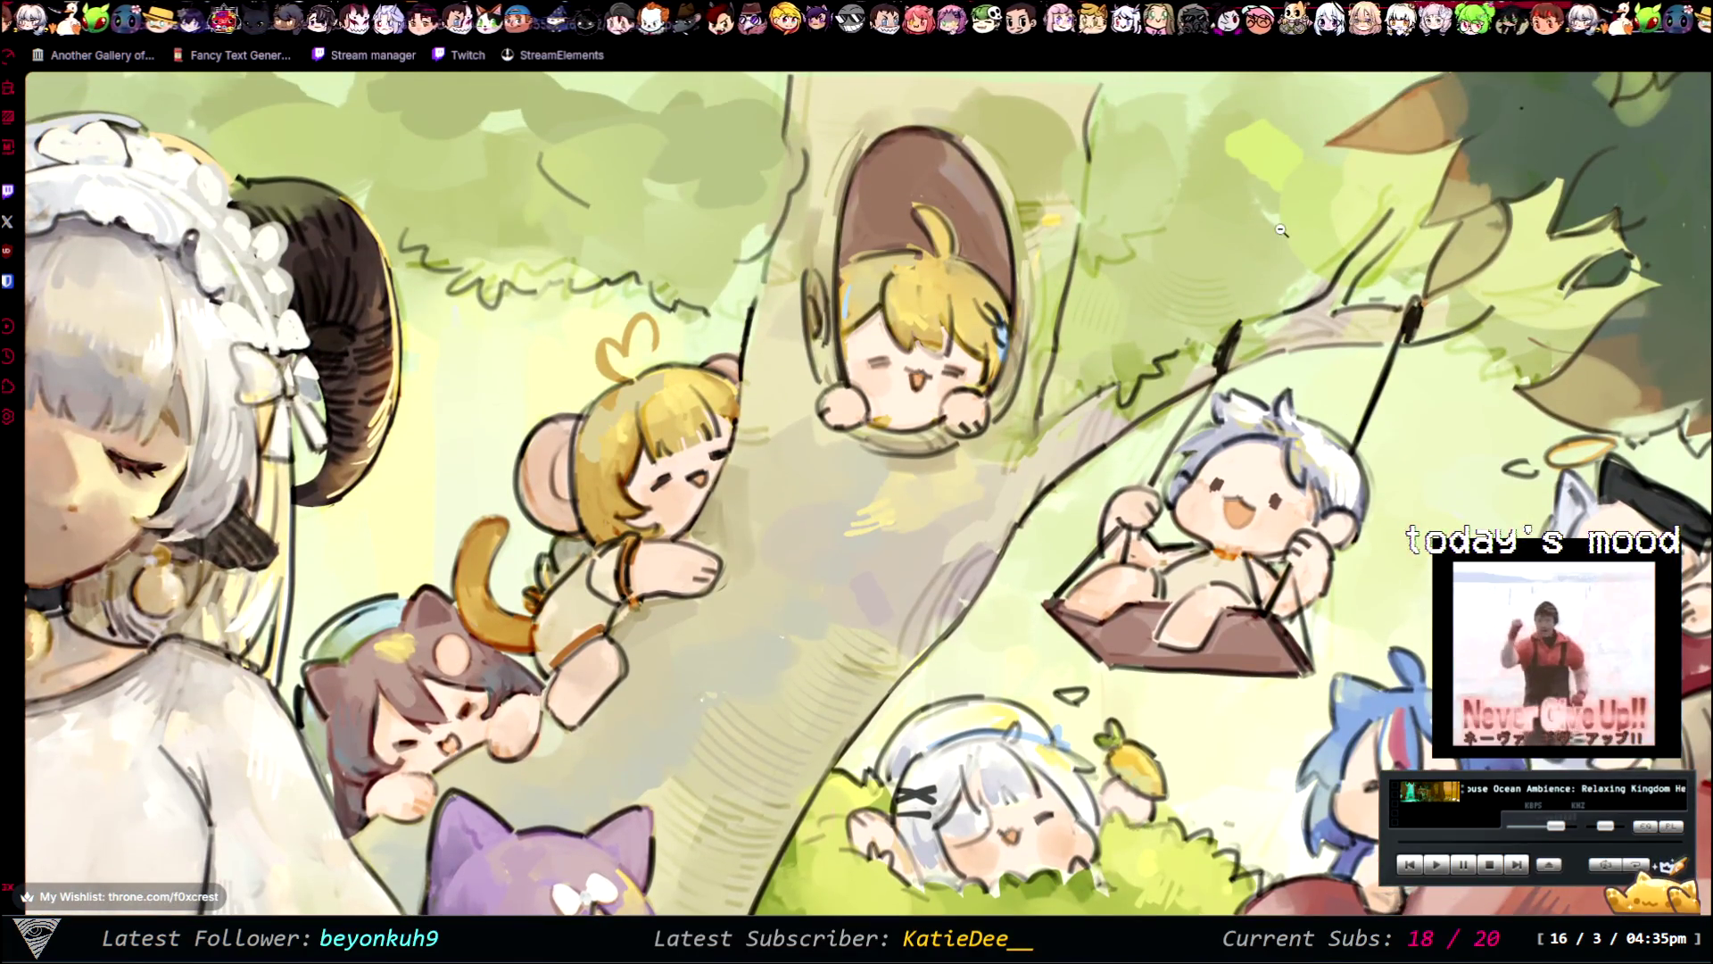
click(897, 353)
- Enlarge the illustration to fill the screen, then return it to fit-to-screen size
click(897, 352)
click(906, 354)
click(1126, 397)
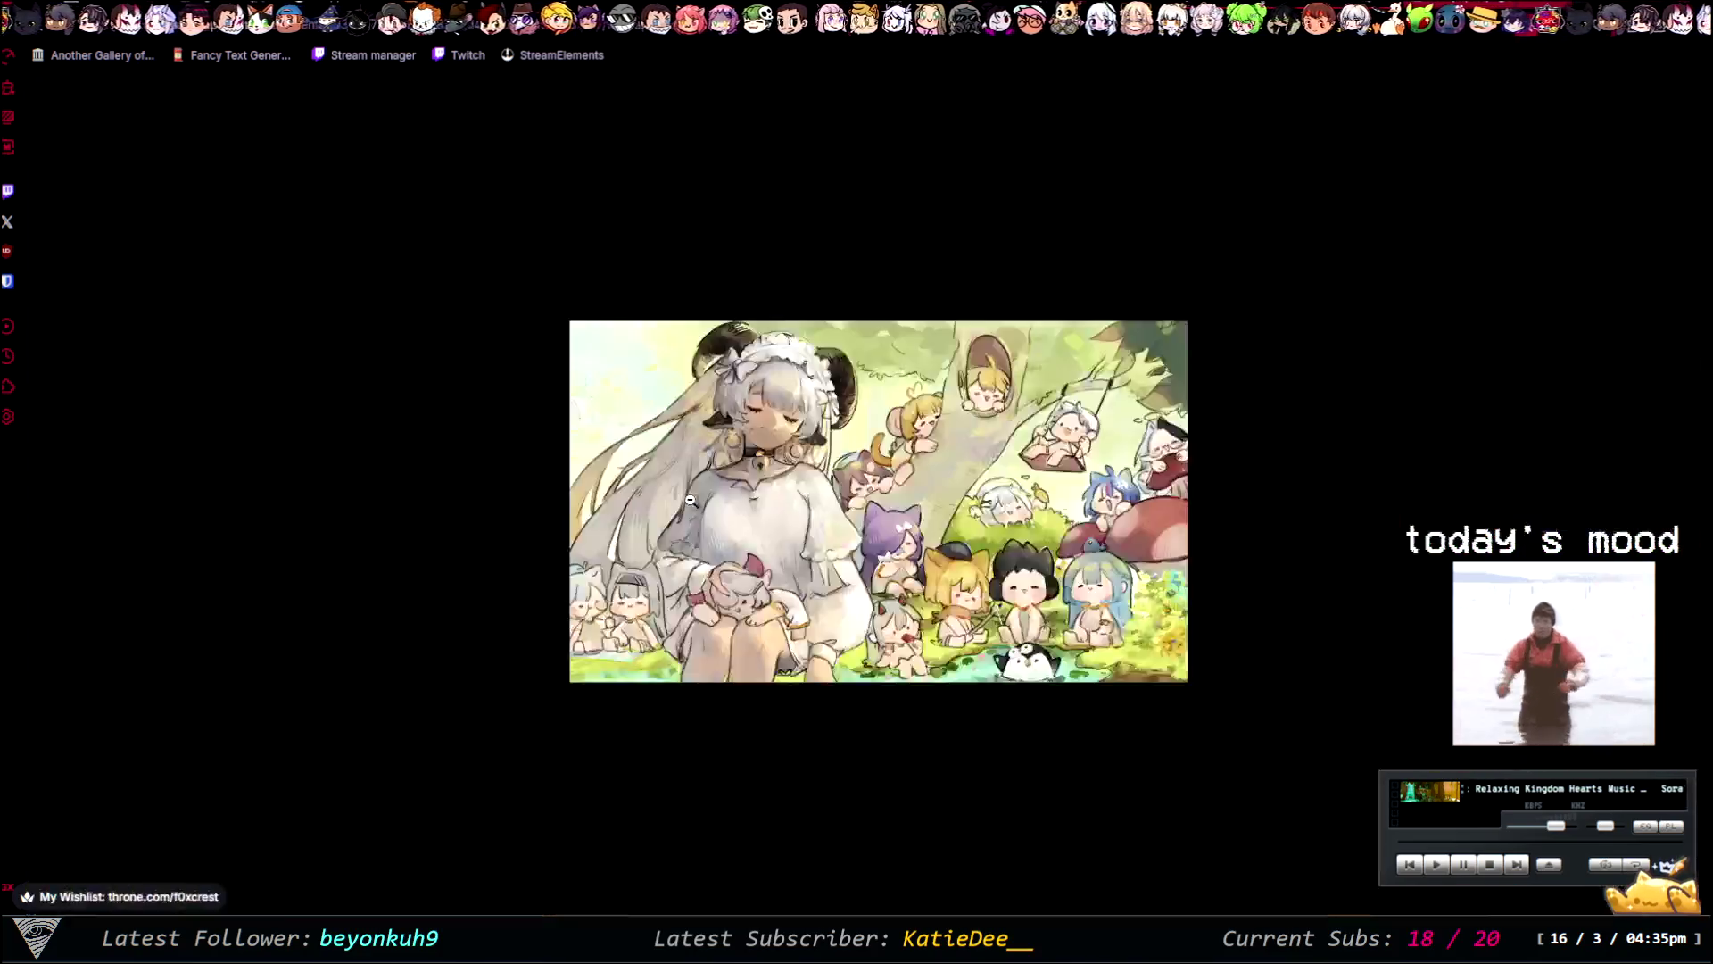
click(732, 436)
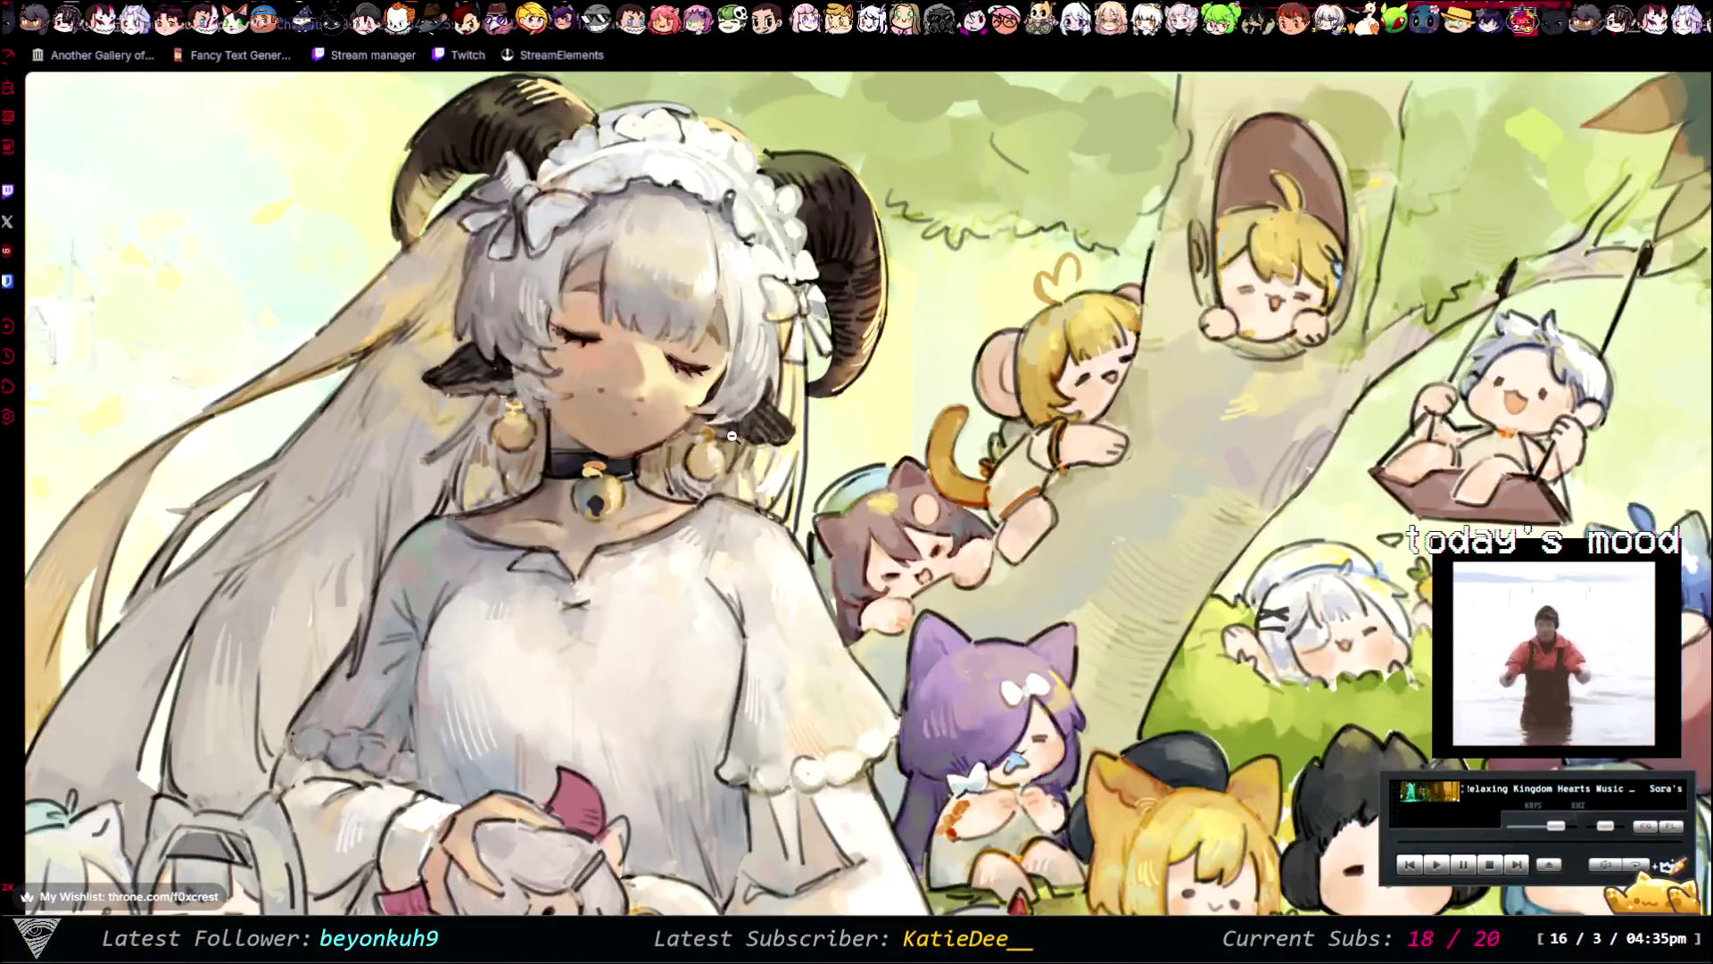
click(732, 435)
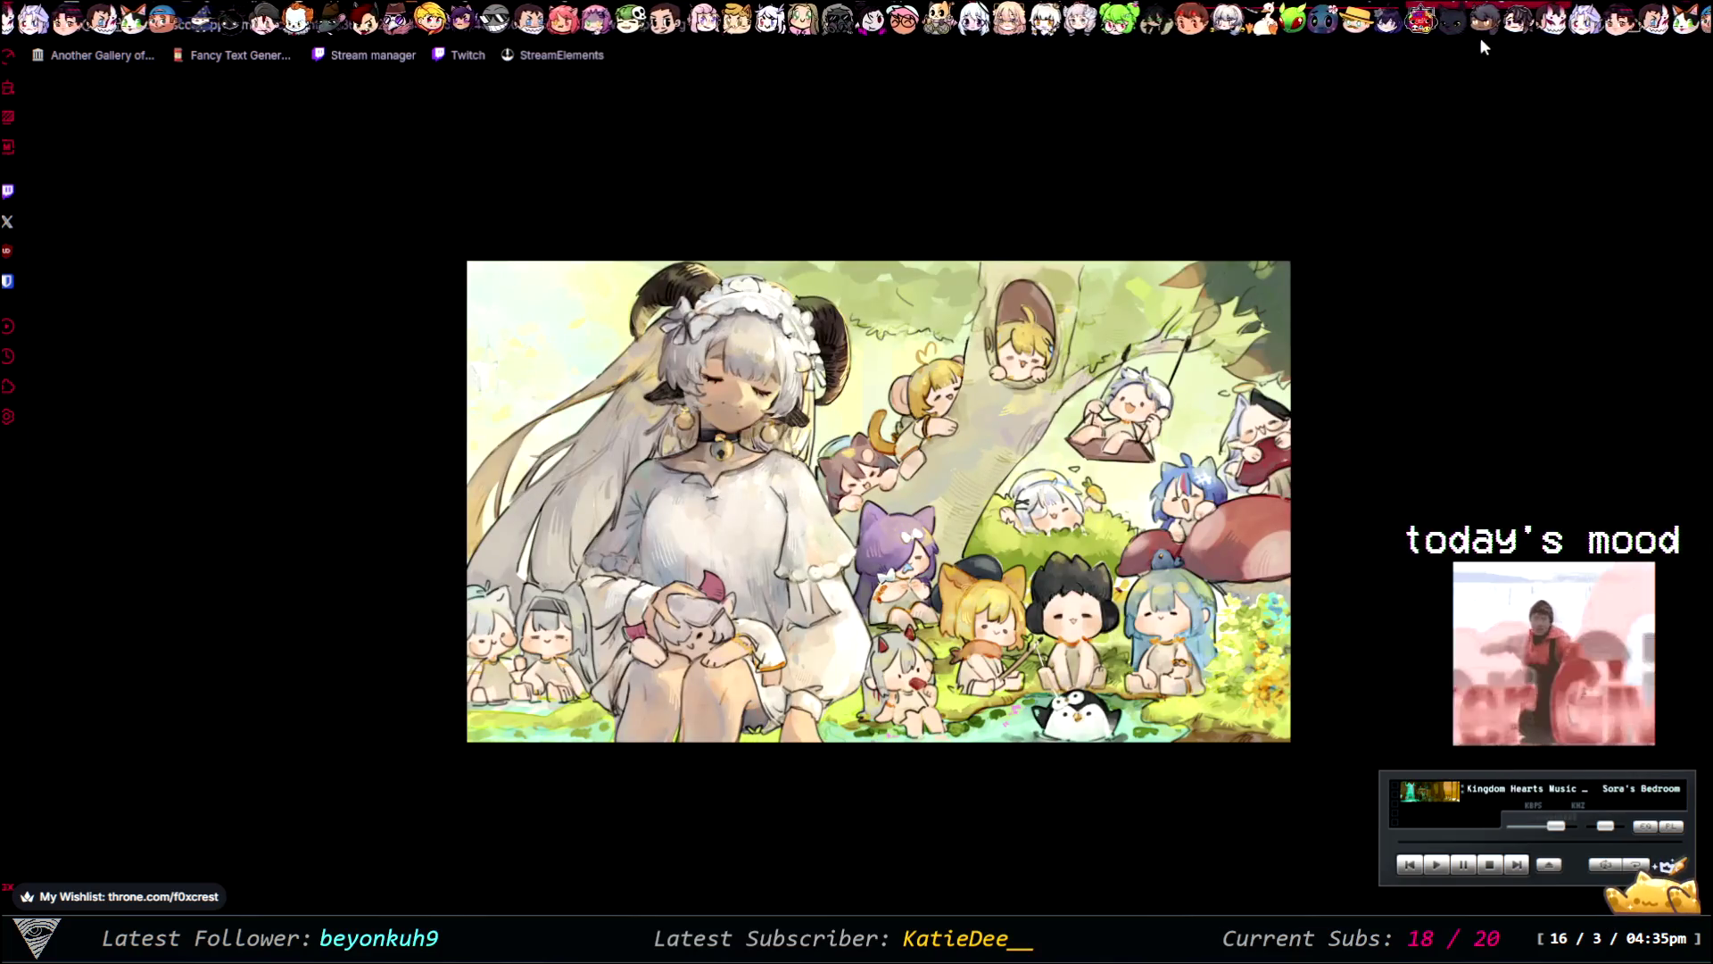
- Zoom in on the sheep girl's face, reframe the close-up, then fit the whole artwork
click(1285, 274)
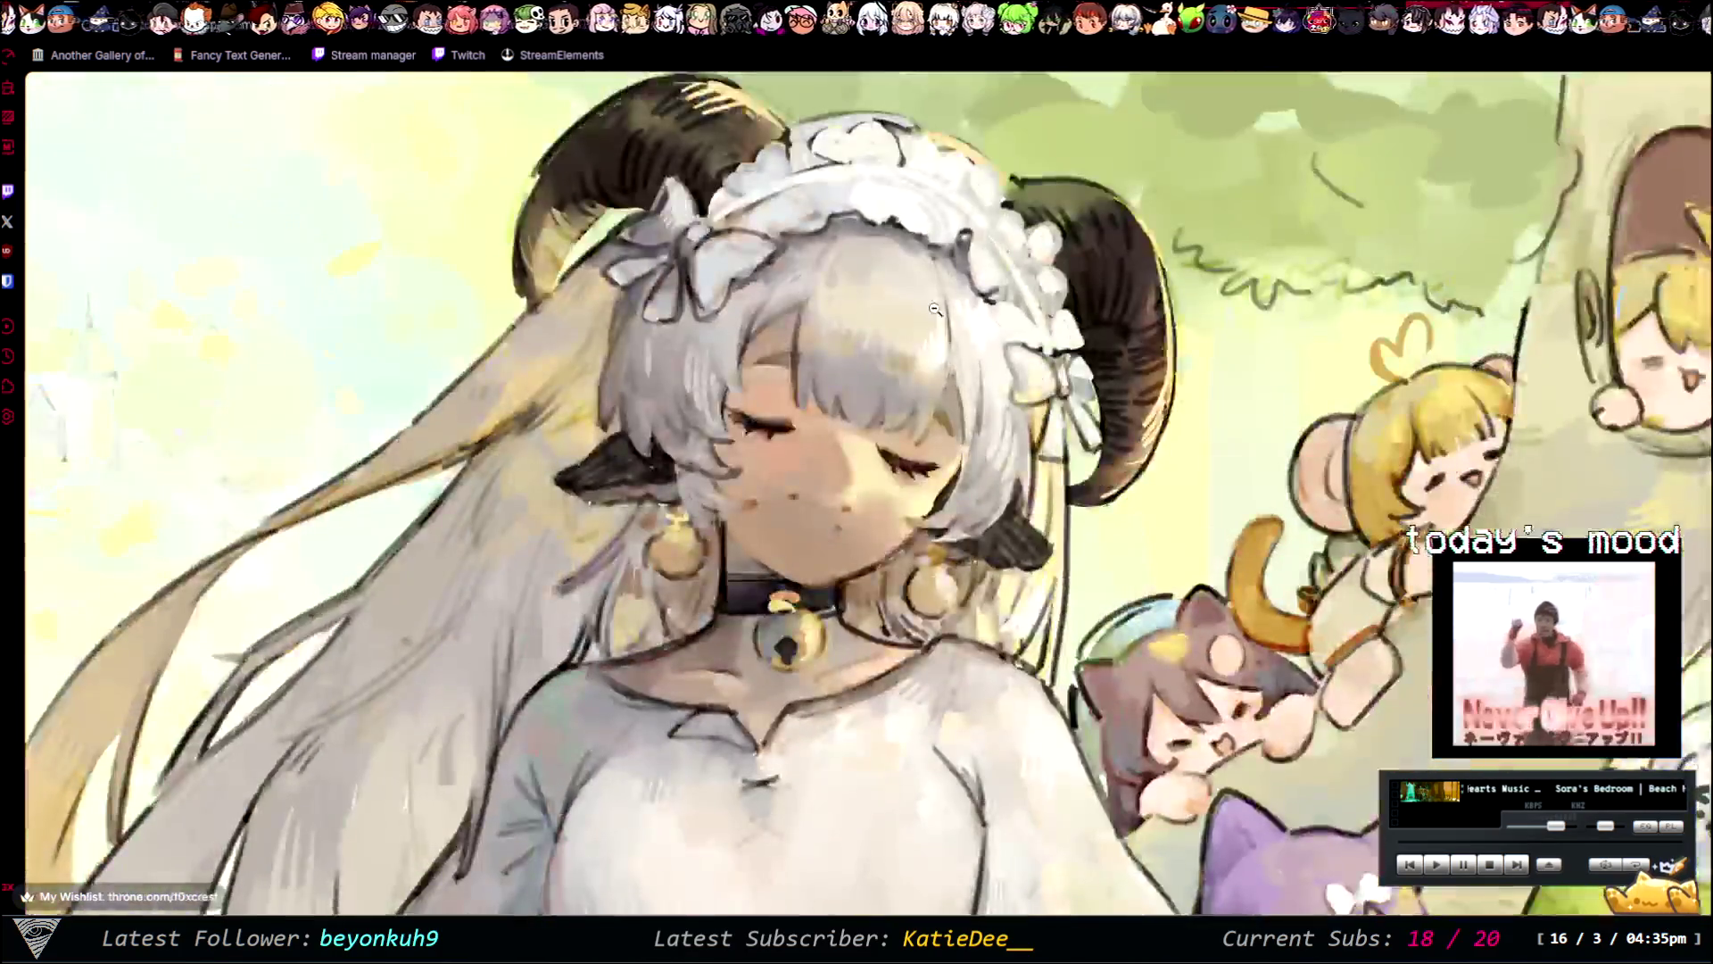
click(934, 309)
click(935, 159)
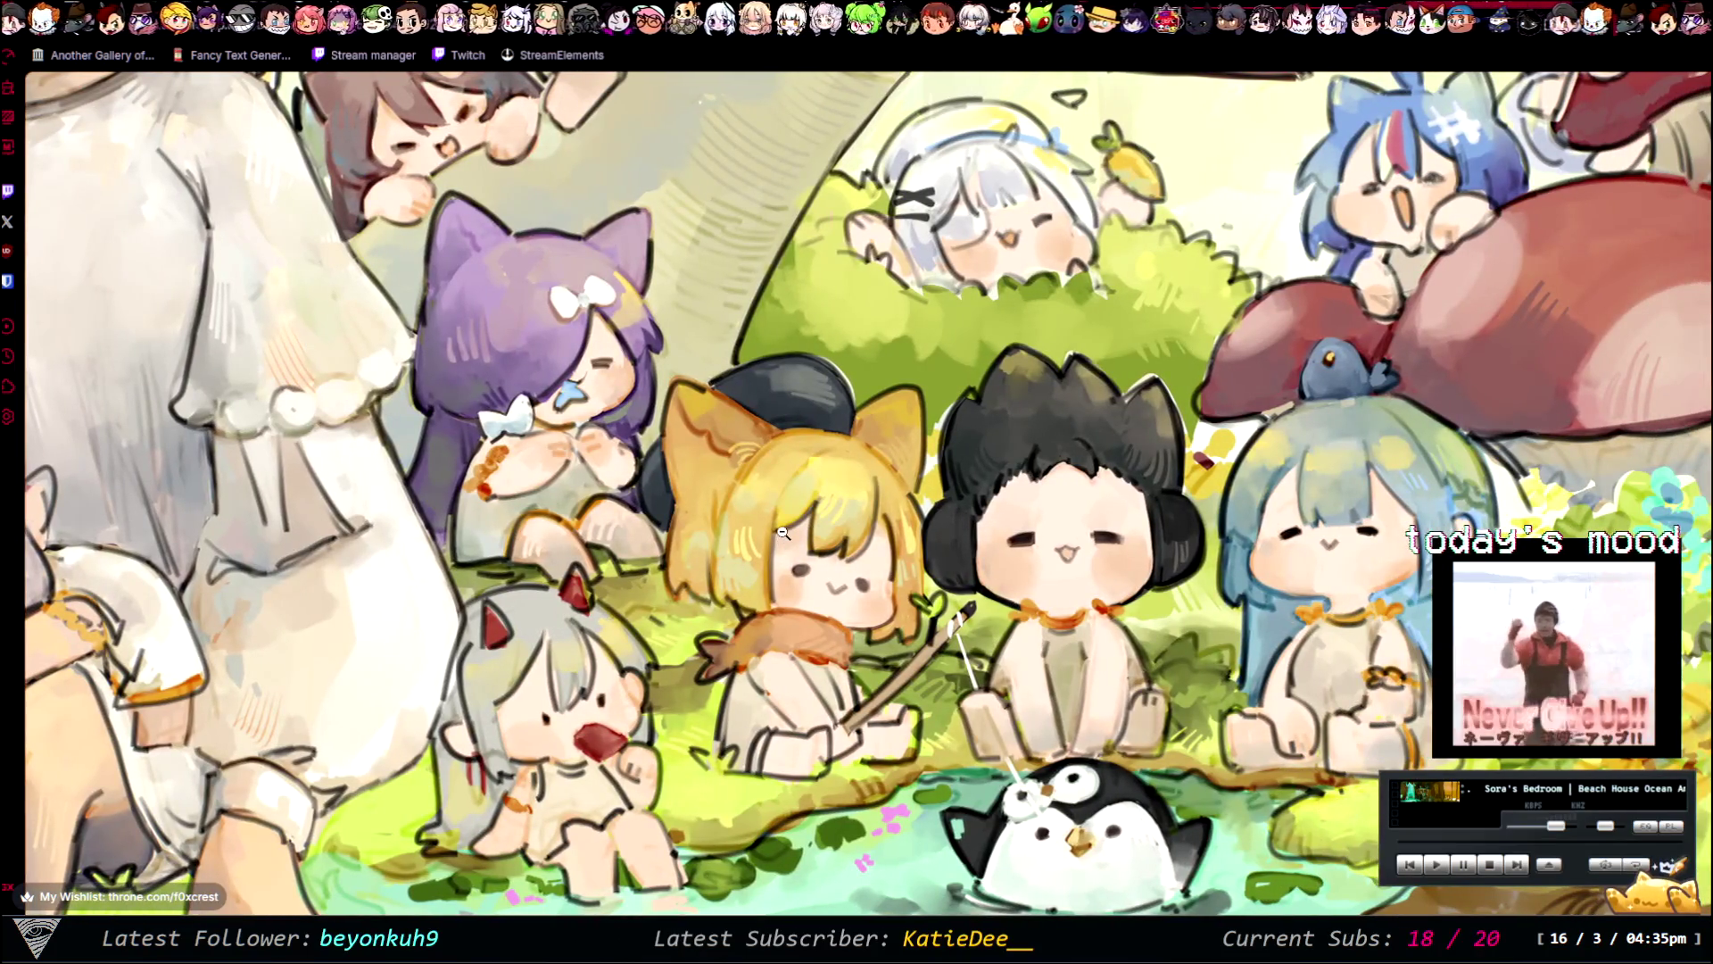
click(783, 527)
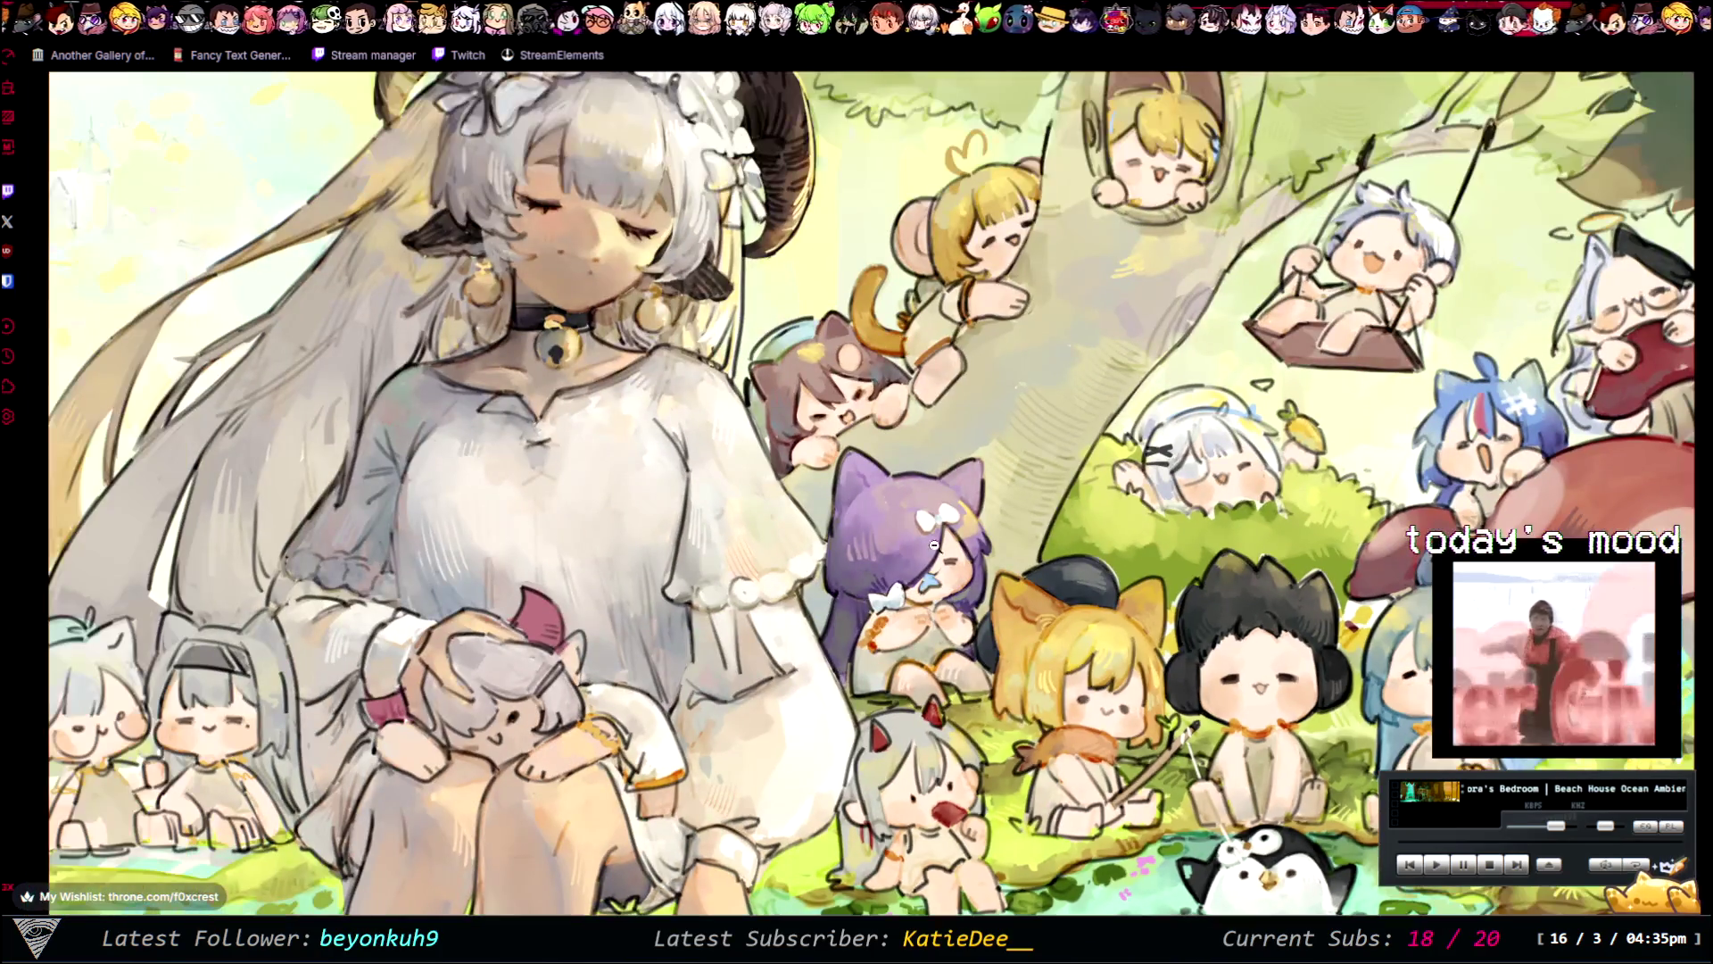
click(1072, 637)
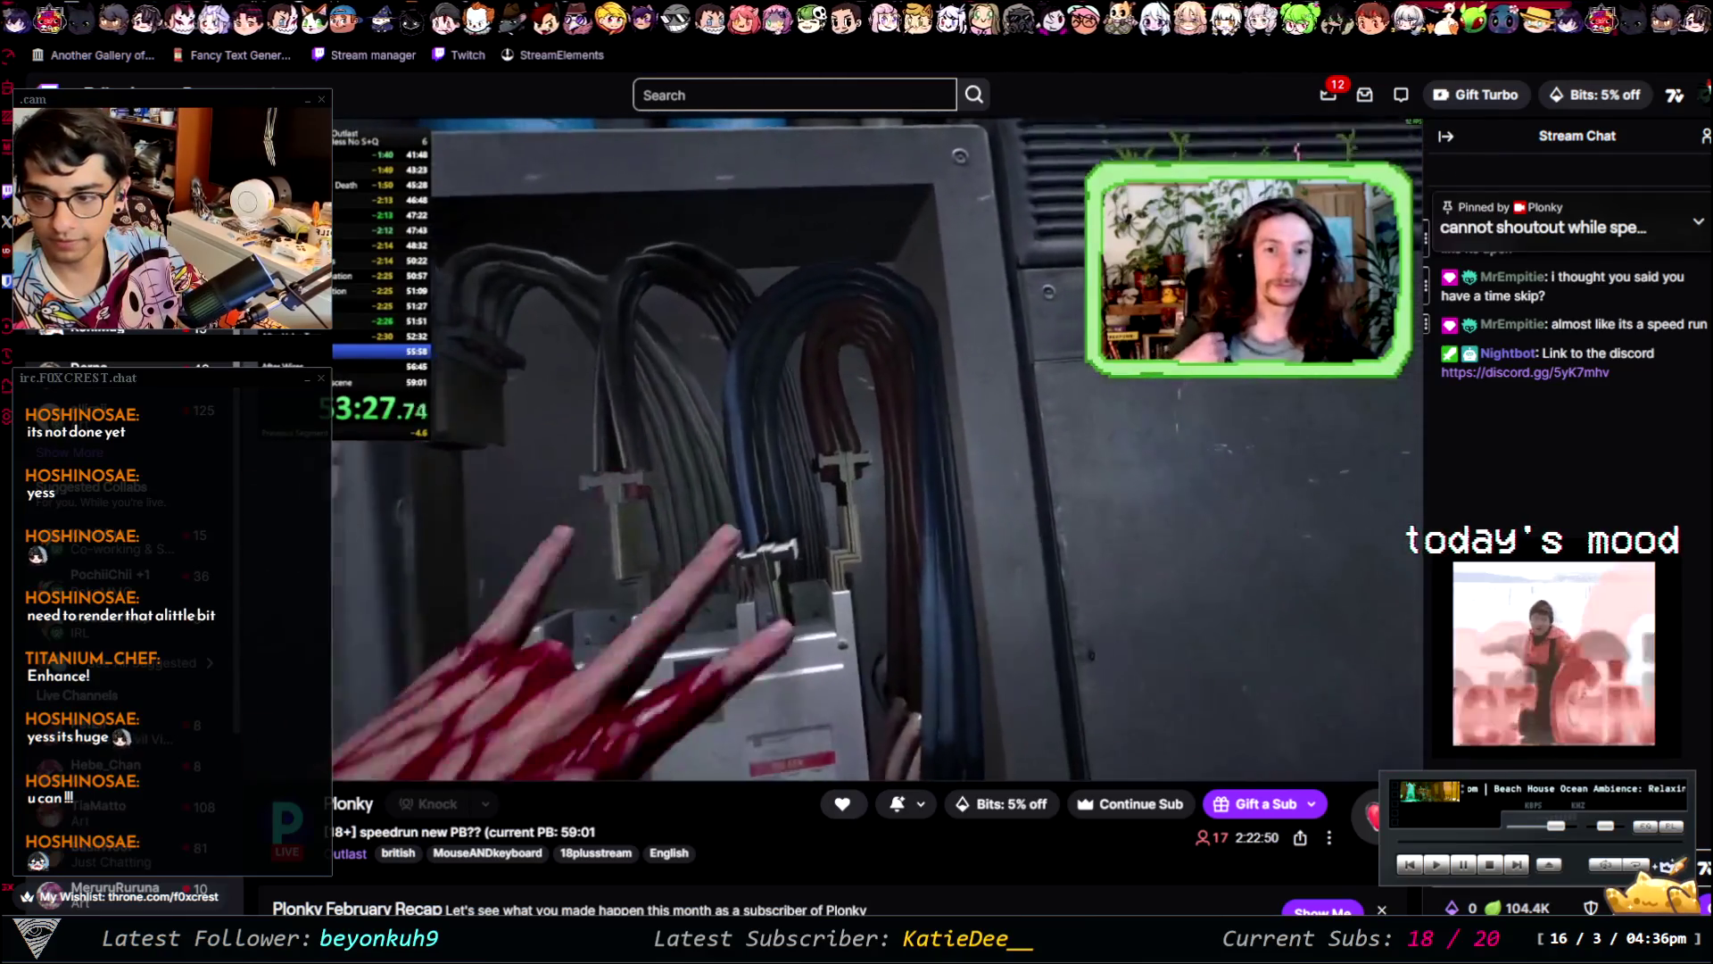
- Return from the Twitch raid to the Paint design-notes canvas
key(alt+Tab)
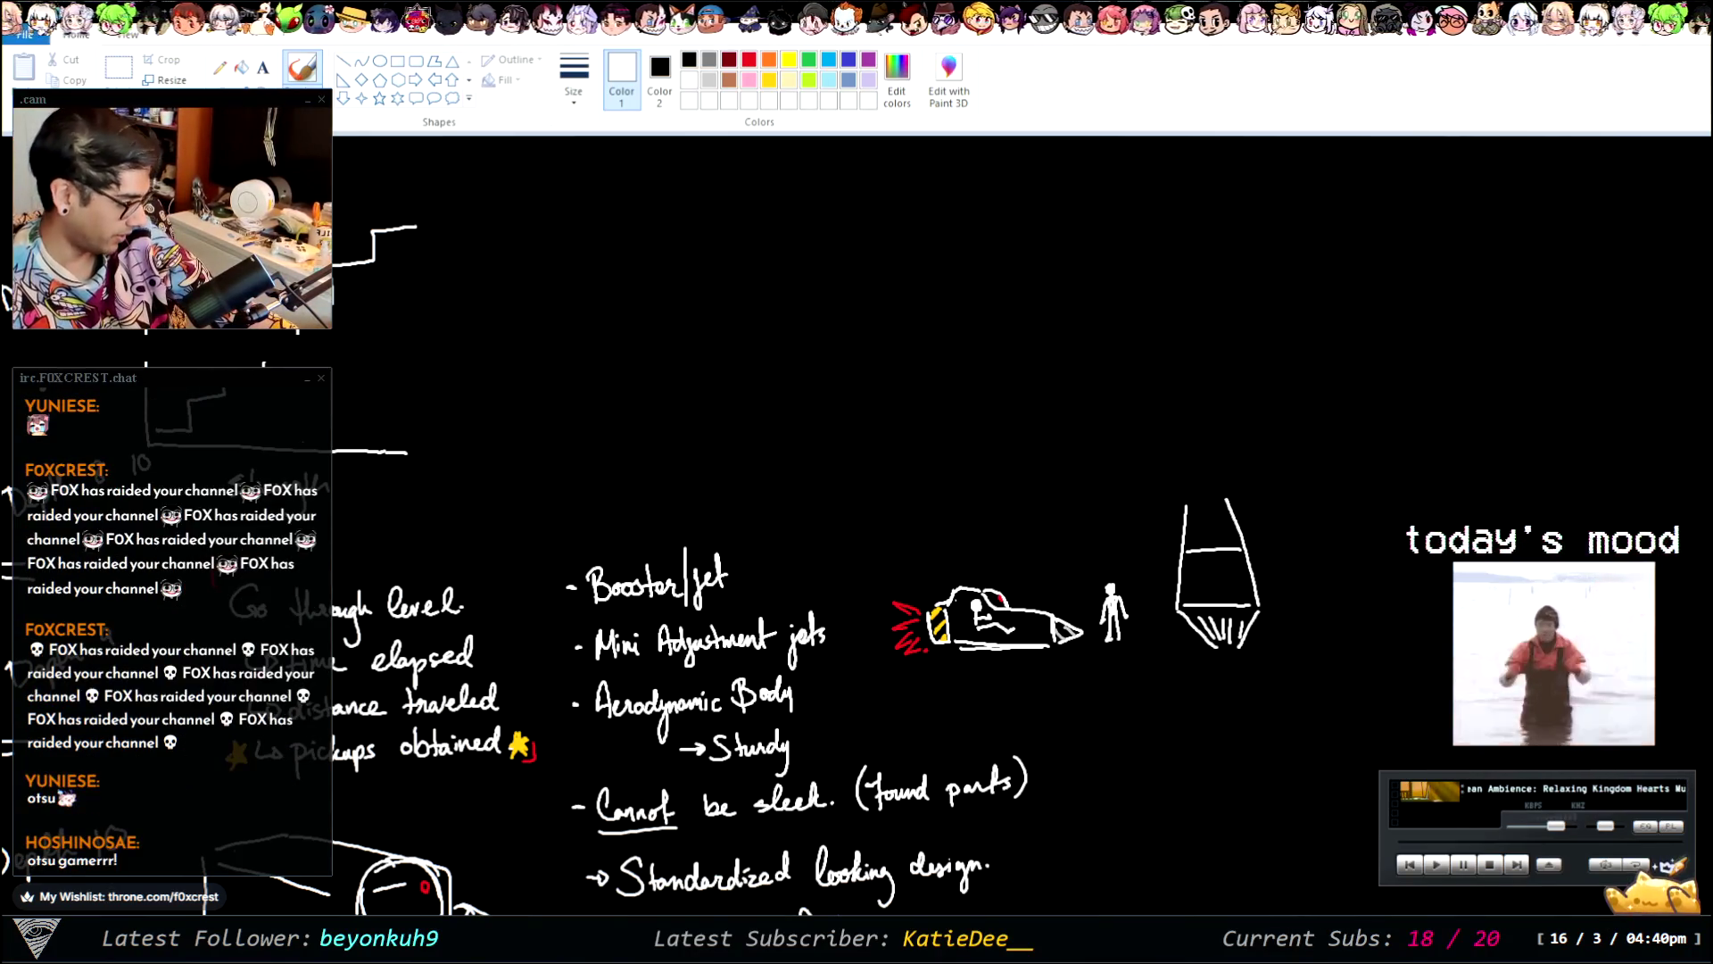
- Pan across the whole design-notes board, then choose Paint's Select tool
scroll(1010, 431, down, 10)
scroll(1010, 432, up, 4)
scroll(1010, 431, down, 2)
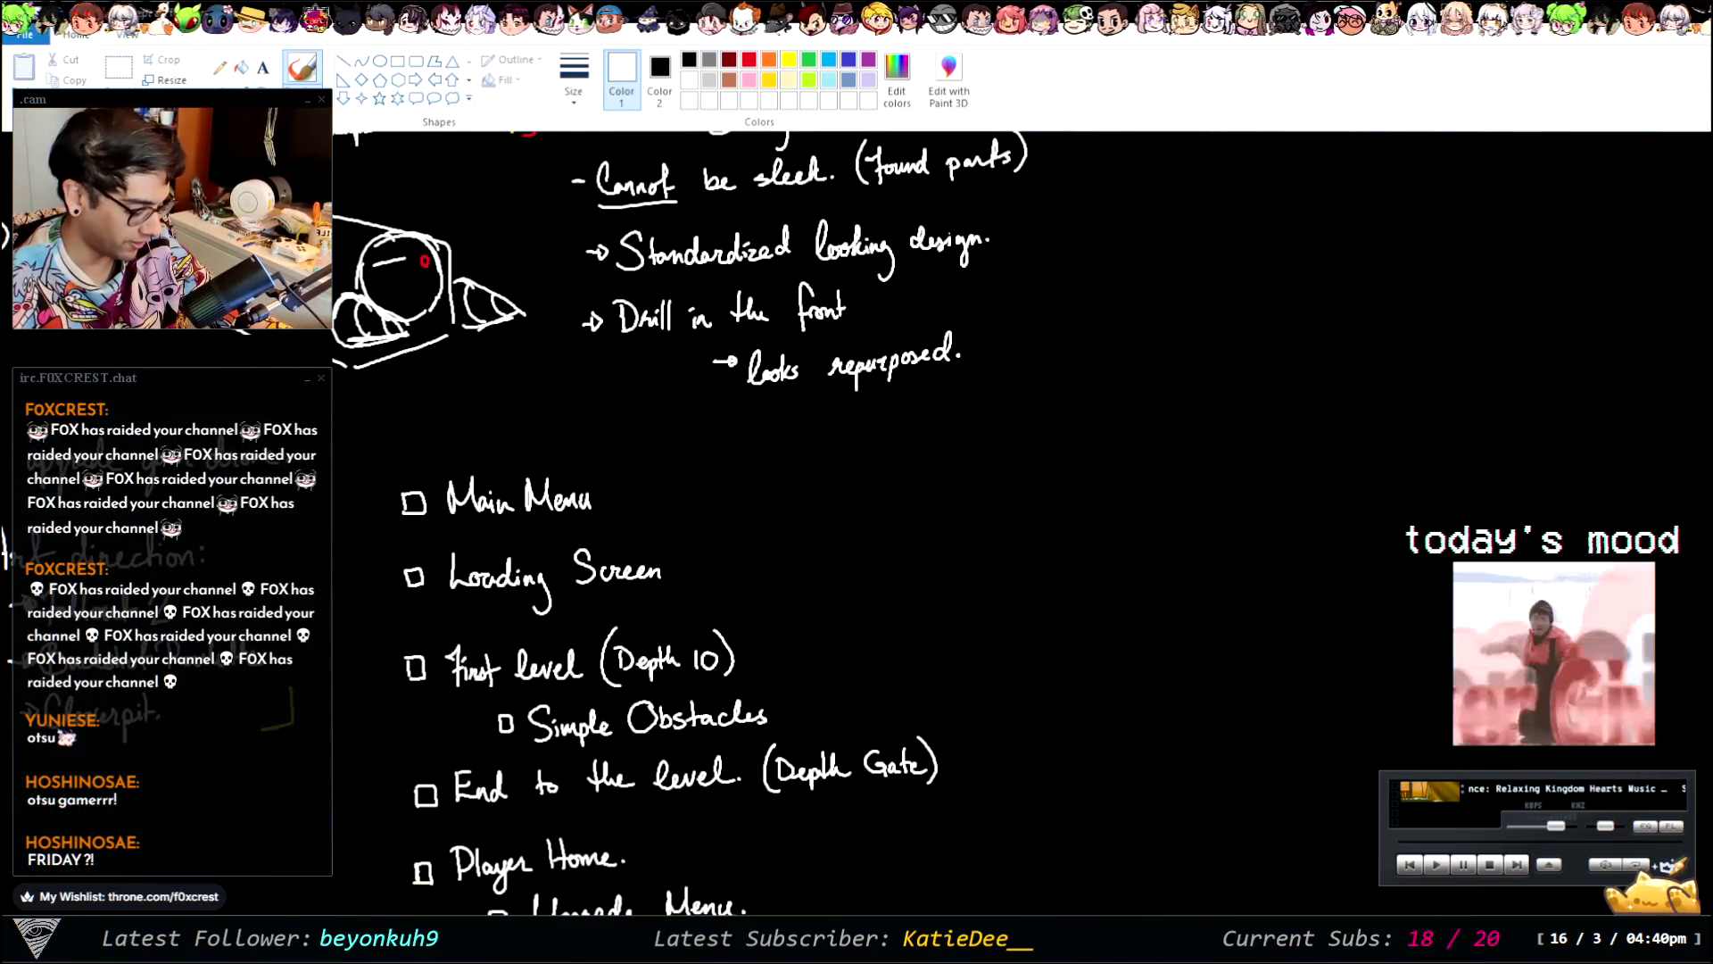
scroll(1017, 517, left, 8)
scroll(568, 576, left, 5)
scroll(781, 837, left, 4)
scroll(1294, 384, down, 3)
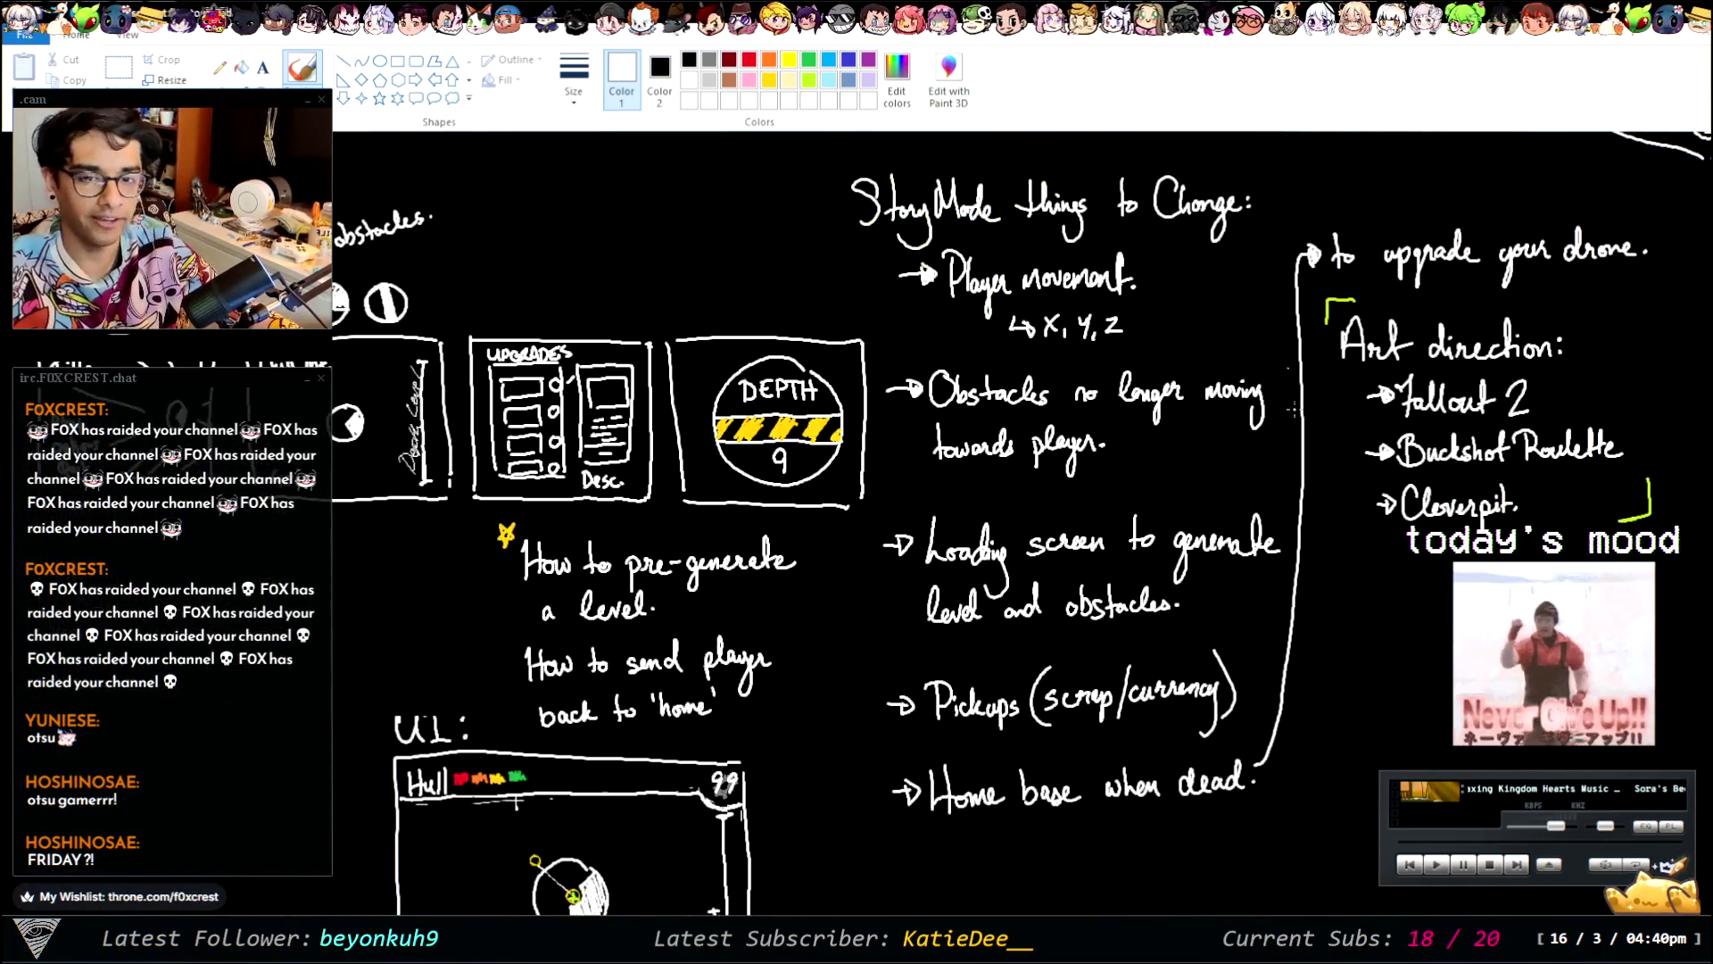
ctrl+scroll(1156, 420, down, 3)
ctrl+scroll(903, 540, up, 3)
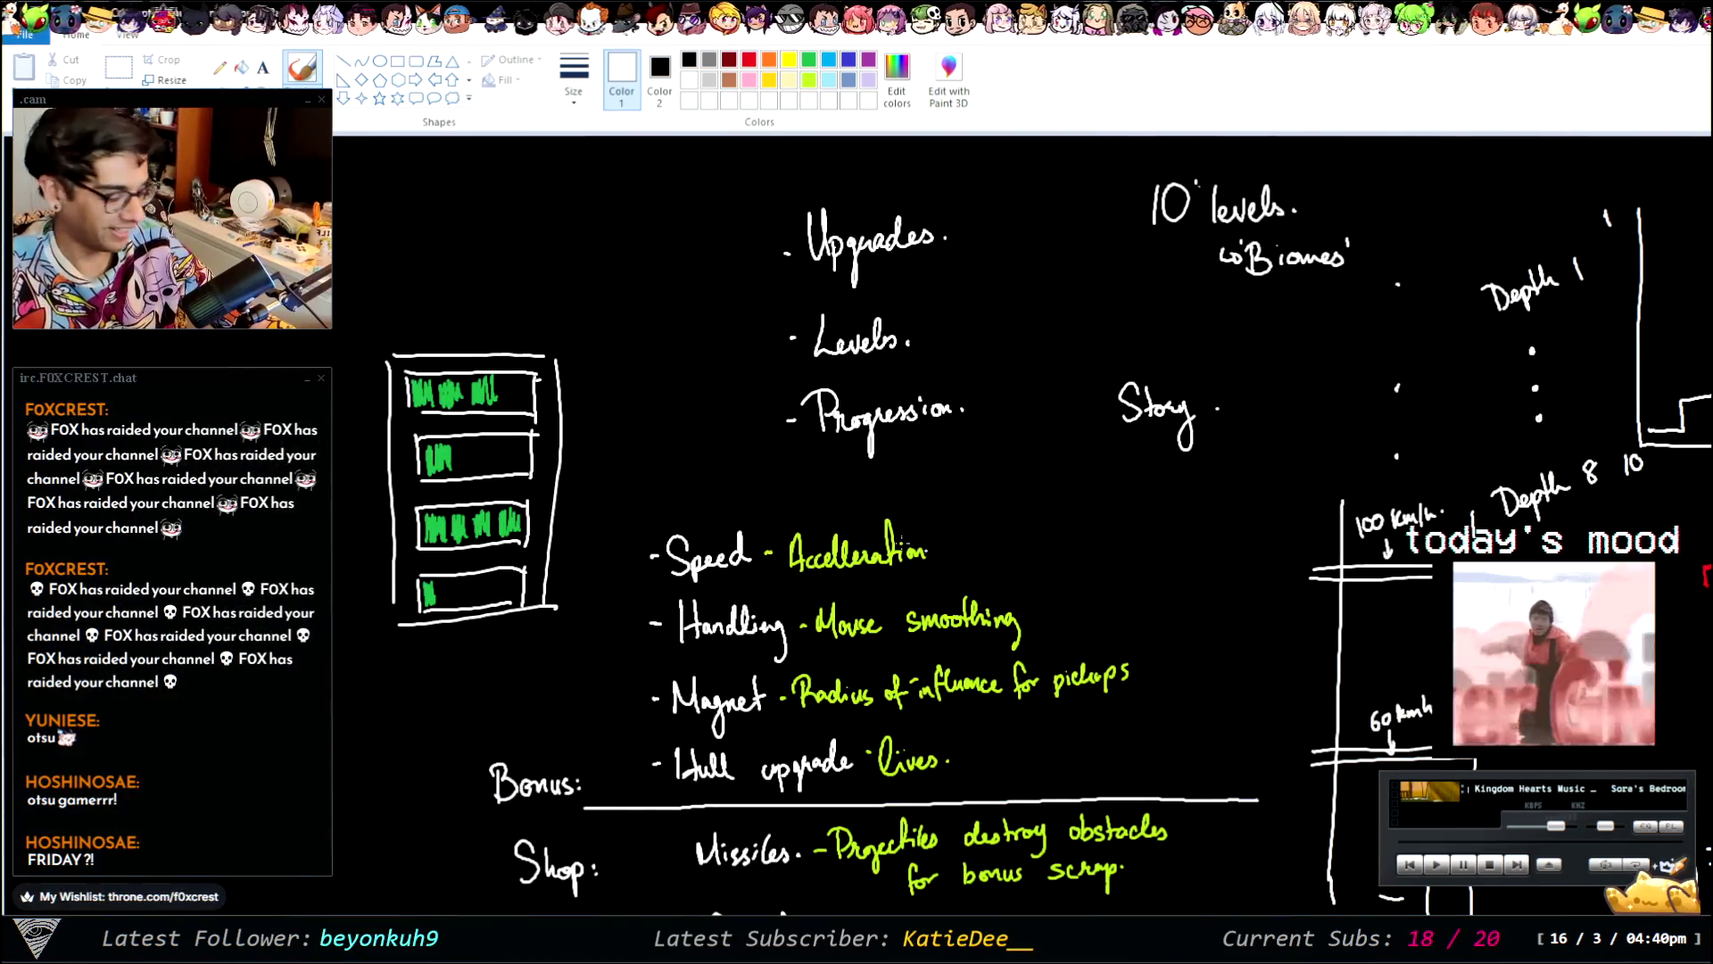
ctrl+scroll(685, 514, down, 2)
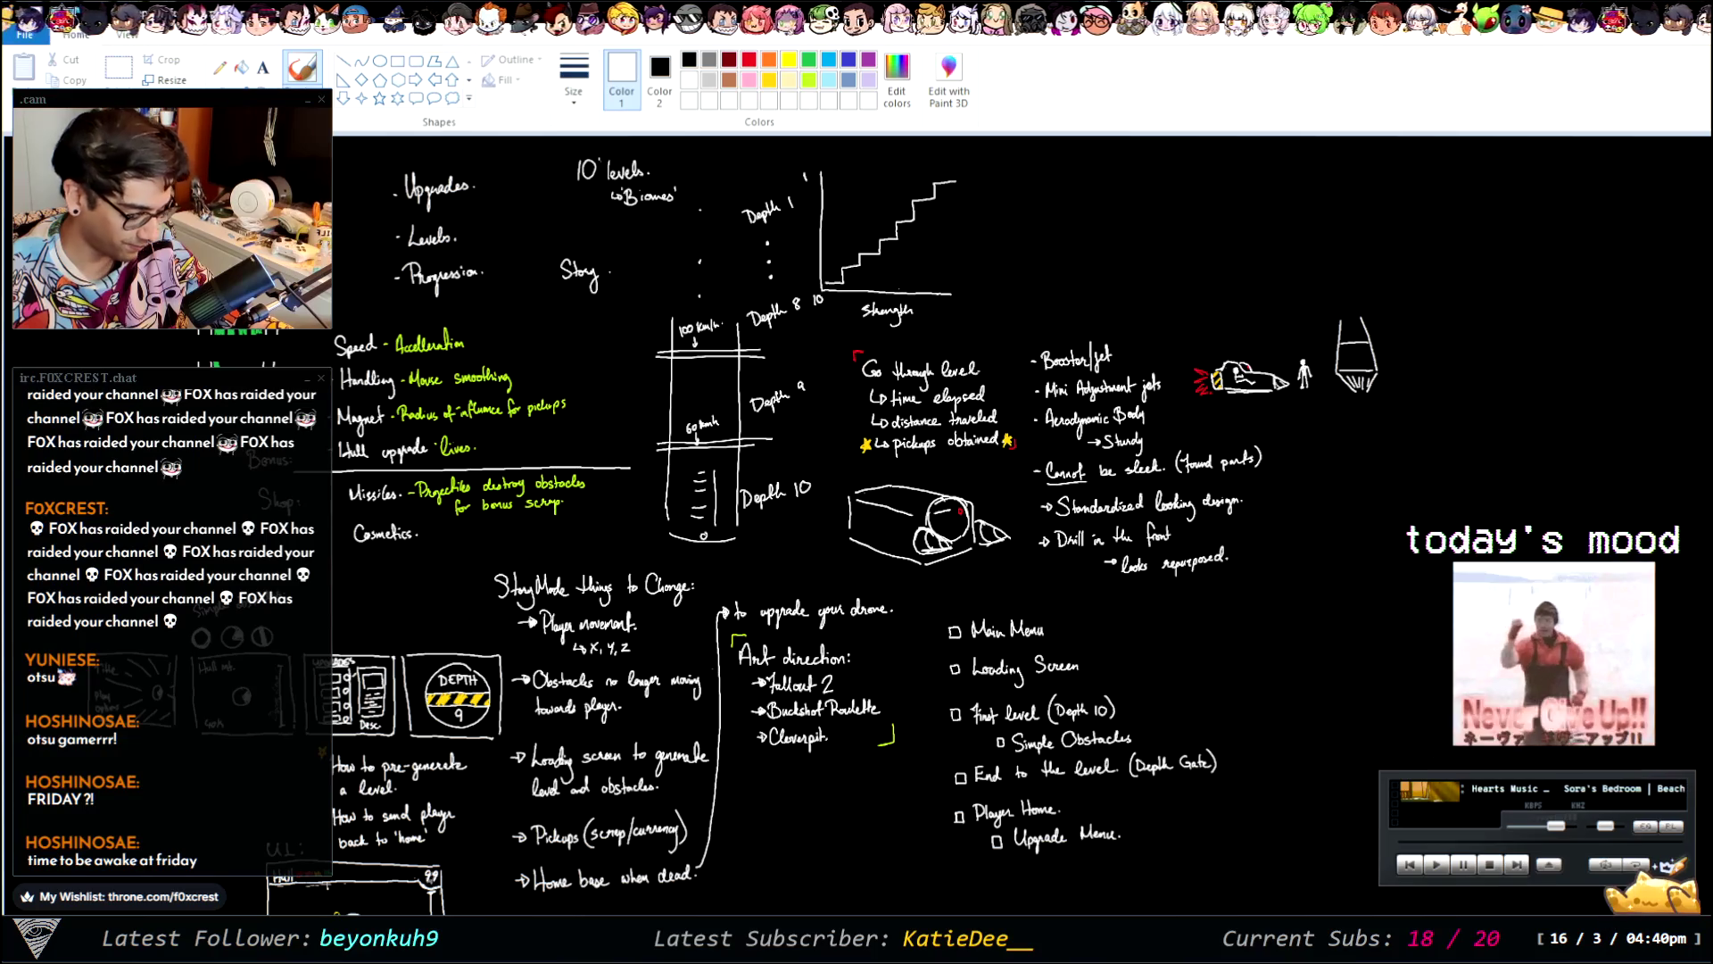
click(117, 68)
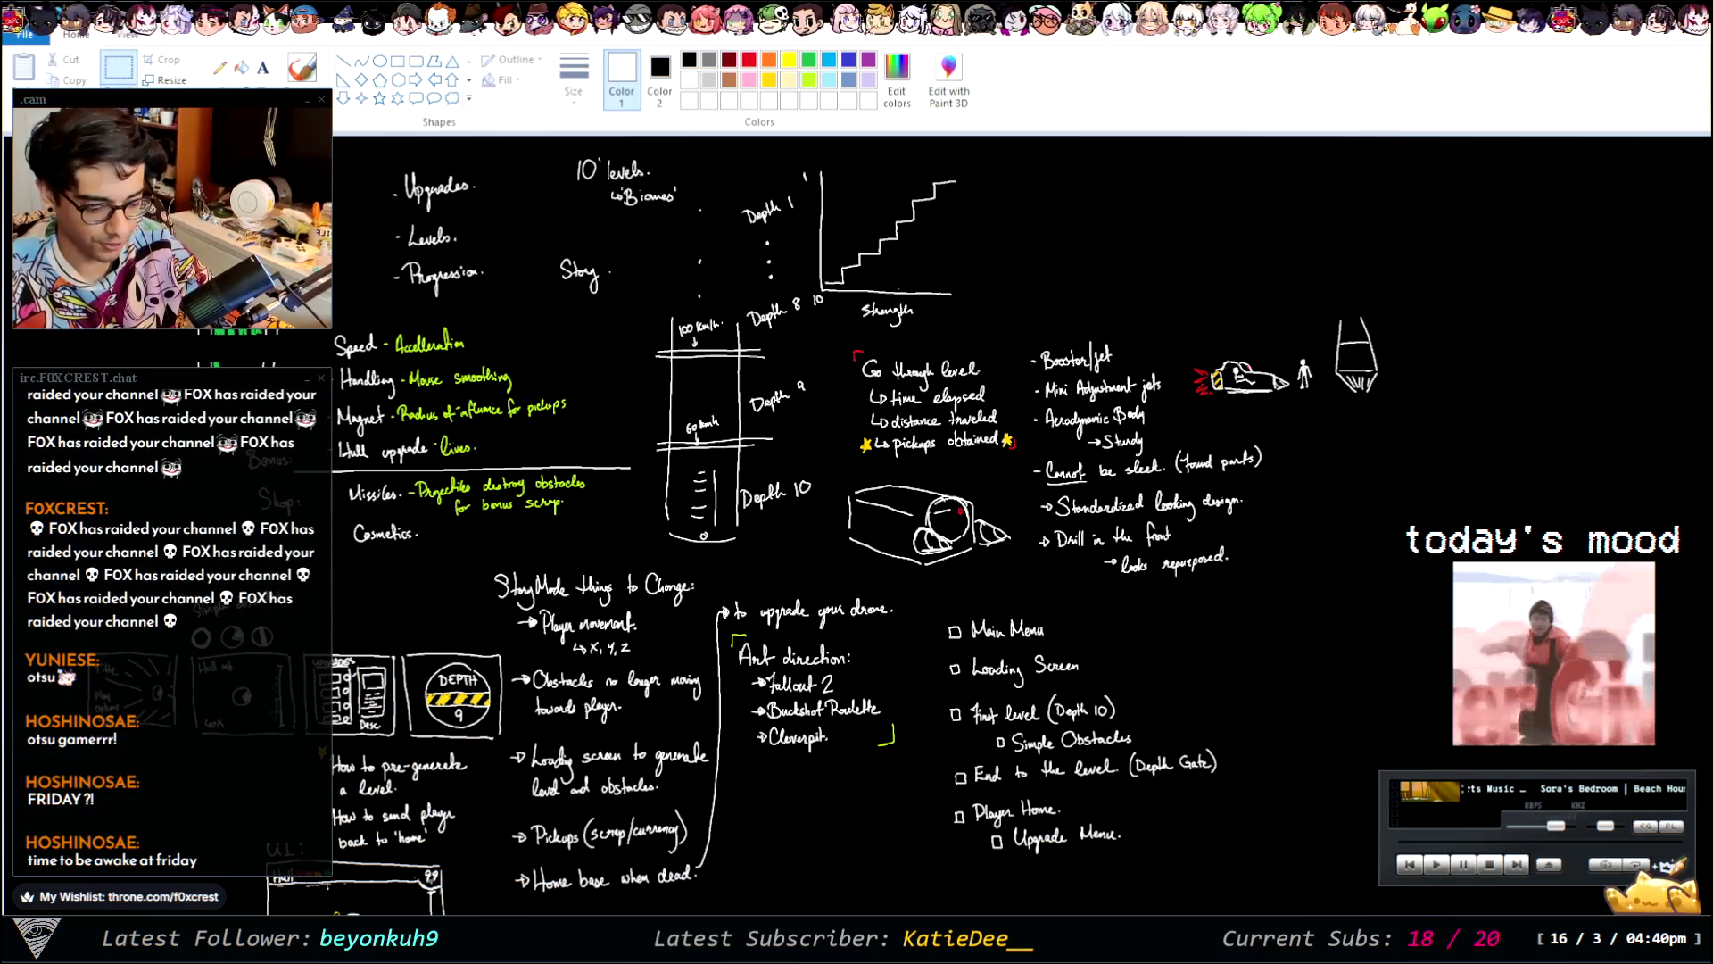